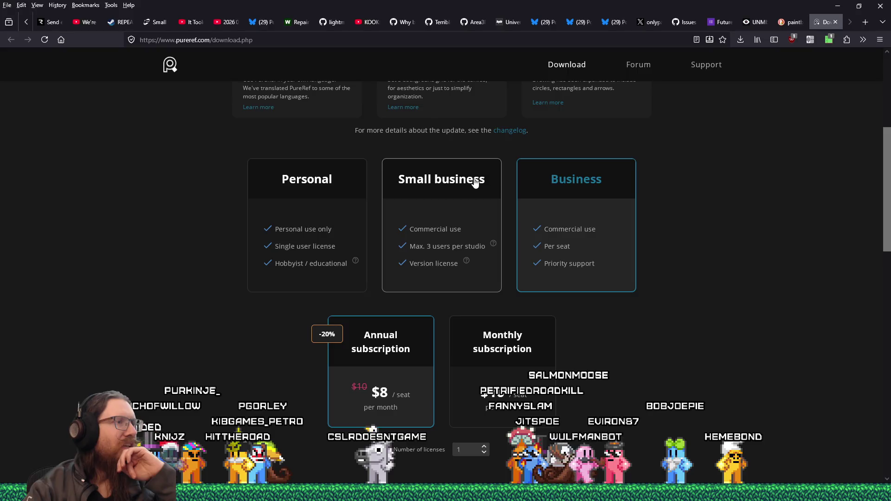
# Pick the Small business plan, review its $49 one-time checkout, then close the page and minimize Firefox.
pyautogui.click(476, 183)
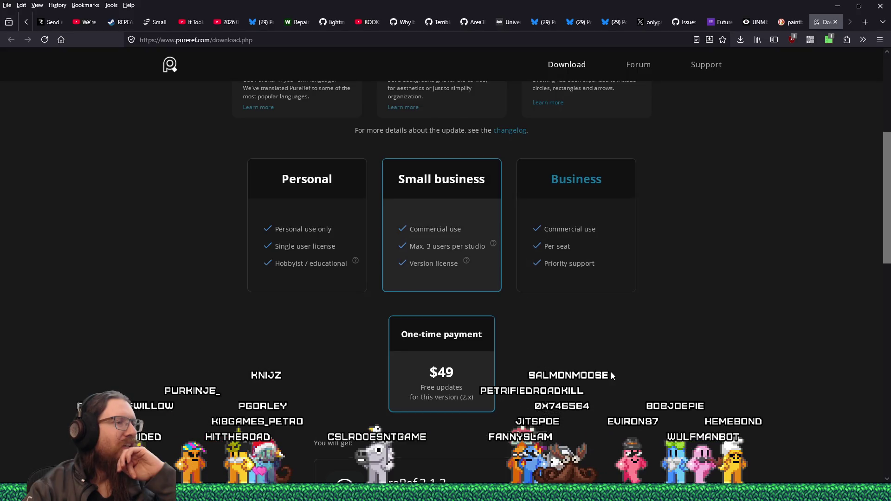
pyautogui.scroll(-5, 610, 375)
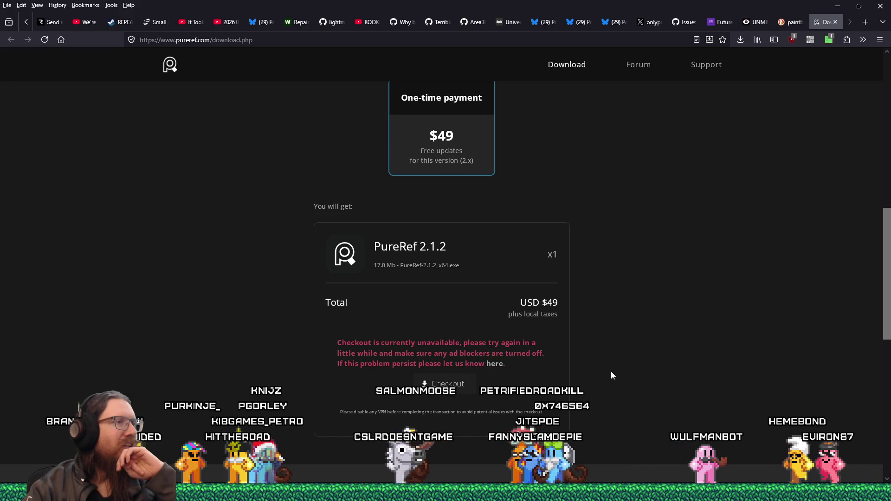
pyautogui.scroll(1, 611, 373)
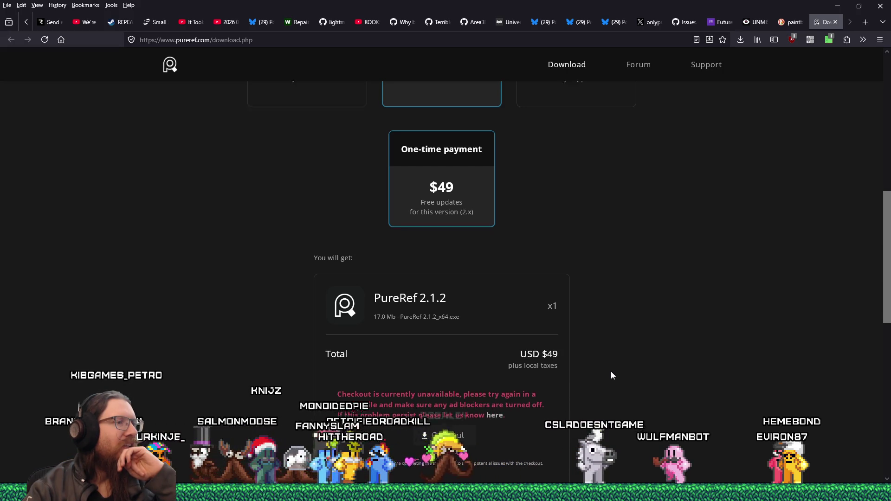
pyautogui.scroll(10, 610, 371)
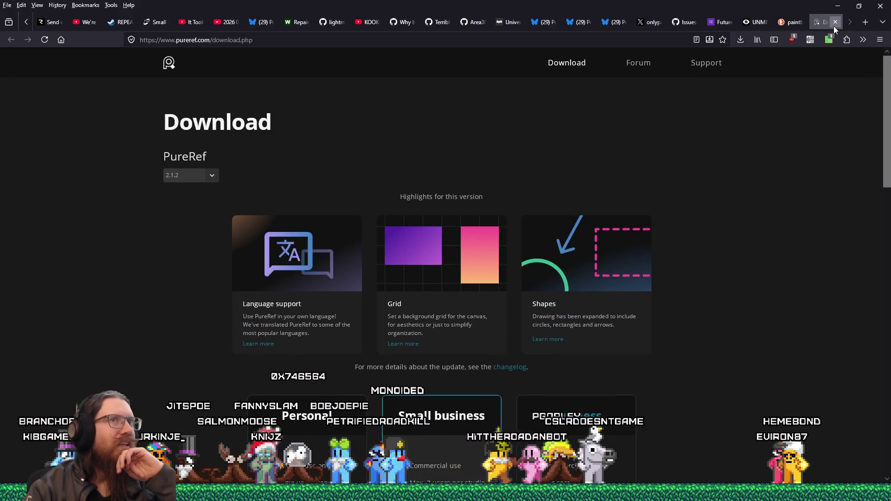
pyautogui.click(834, 23)
pyautogui.click(833, 7)
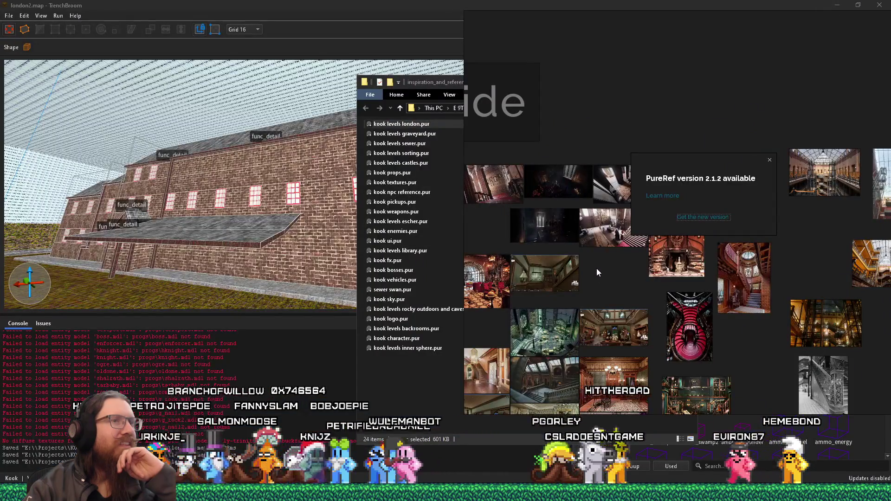
# Dismiss the new-version notice and pan the board toward the London reference photos.
pyautogui.click(769, 160)
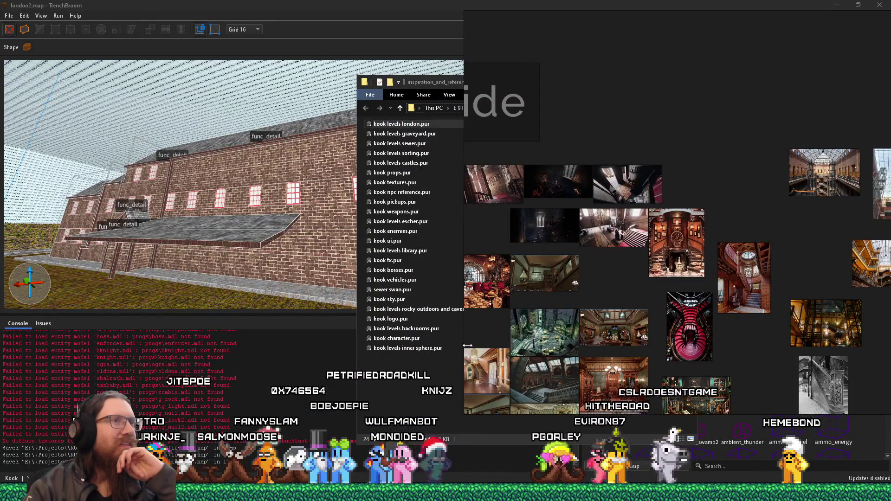
pyautogui.moveTo(549, 302)
pyautogui.mouseDown()
pyautogui.moveTo(650, 293)
pyautogui.moveTo(692, 269)
pyautogui.mouseUp()
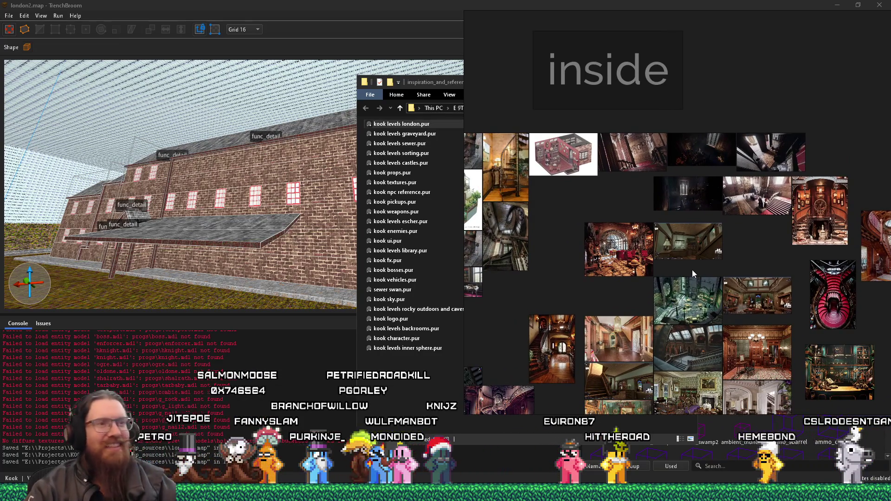
pyautogui.moveTo(561, 276); pyautogui.dragTo(737, 201)
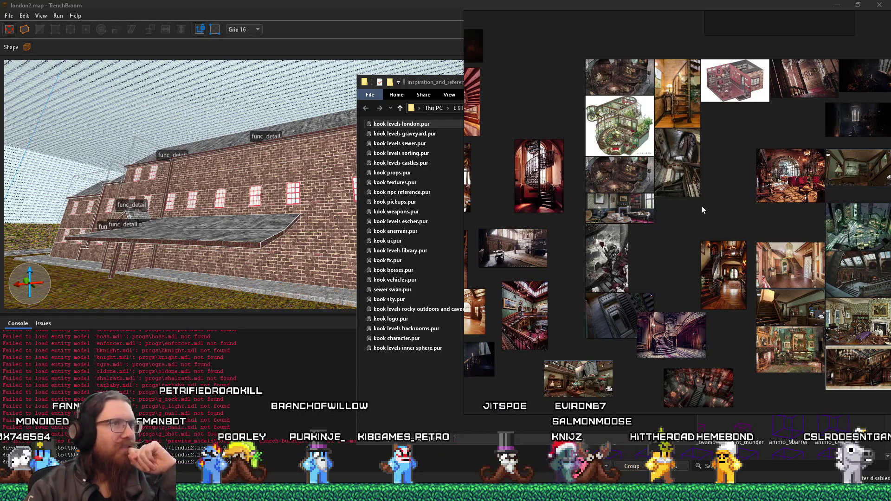
pyautogui.scroll(-5, 697, 212)
pyautogui.moveTo(682, 239); pyautogui.dragTo(753, 215)
pyautogui.moveTo(664, 213)
pyautogui.mouseDown()
pyautogui.moveTo(652, 263)
pyautogui.moveTo(535, 164)
pyautogui.mouseUp()
pyautogui.scroll(10, 577, 174)
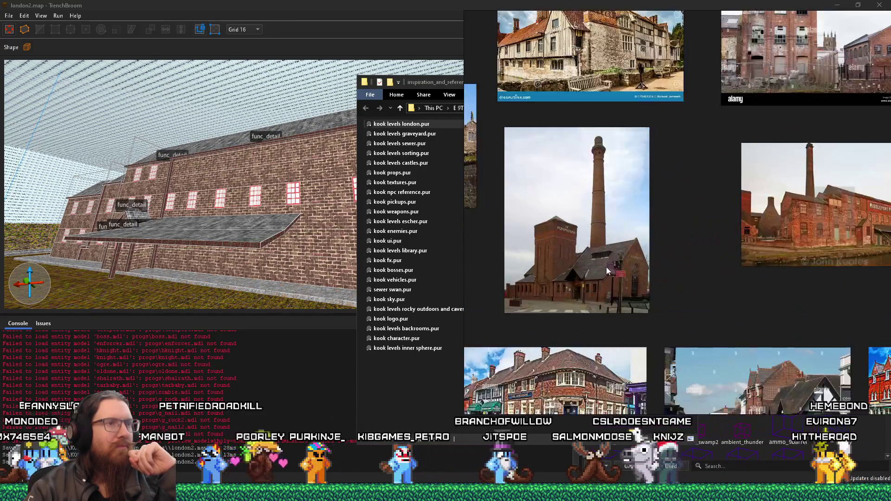
pyautogui.scroll(-3, 606, 267)
# Pan past the brick building and Ightham Mote photos to centre the brick factory photo.
pyautogui.moveTo(633, 247)
pyautogui.mouseDown()
pyautogui.moveTo(652, 209)
pyautogui.moveTo(703, 179)
pyautogui.mouseUp()
pyautogui.scroll(-5, 643, 180)
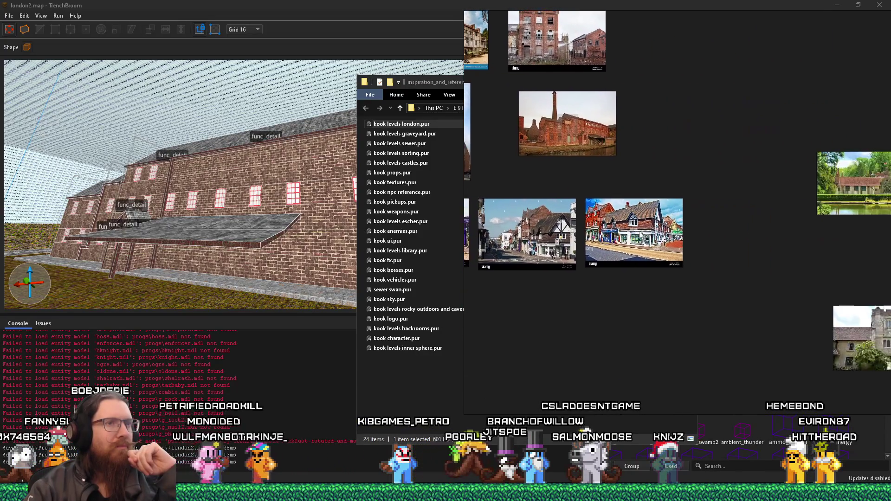
pyautogui.moveTo(805, 258); pyautogui.dragTo(649, 227)
pyautogui.moveTo(775, 234)
pyautogui.mouseDown()
pyautogui.moveTo(709, 236)
pyautogui.moveTo(552, 319)
pyautogui.mouseUp()
pyautogui.moveTo(680, 299)
pyautogui.mouseDown()
pyautogui.moveTo(562, 186)
pyautogui.moveTo(661, 147)
pyautogui.moveTo(560, 255)
pyautogui.moveTo(645, 265)
pyautogui.moveTo(649, 249)
pyautogui.moveTo(619, 125)
pyautogui.mouseUp()
pyautogui.scroll(5, 619, 121)
pyautogui.moveTo(675, 154)
pyautogui.mouseDown()
pyautogui.moveTo(652, 272)
pyautogui.moveTo(670, 306)
pyautogui.mouseUp()
# Zoom in on the Middleport Pottery photo with its tall chimney, then return to TrenchBroom.
pyautogui.scroll(2, 670, 304)
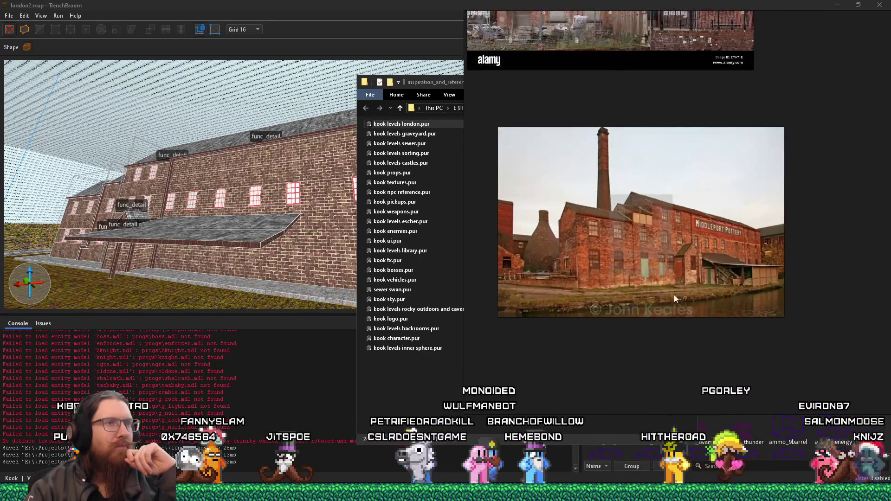
pyautogui.scroll(1, 676, 300)
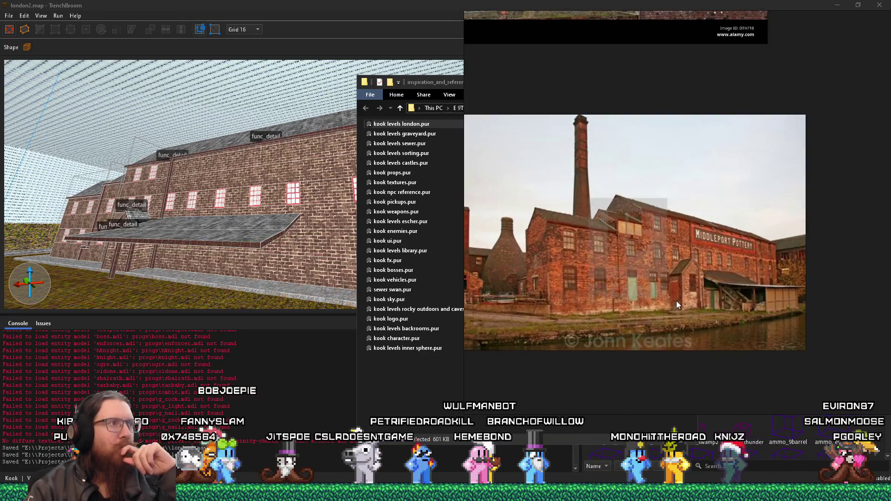
pyautogui.scroll(3, 642, 263)
pyautogui.scroll(1, 622, 240)
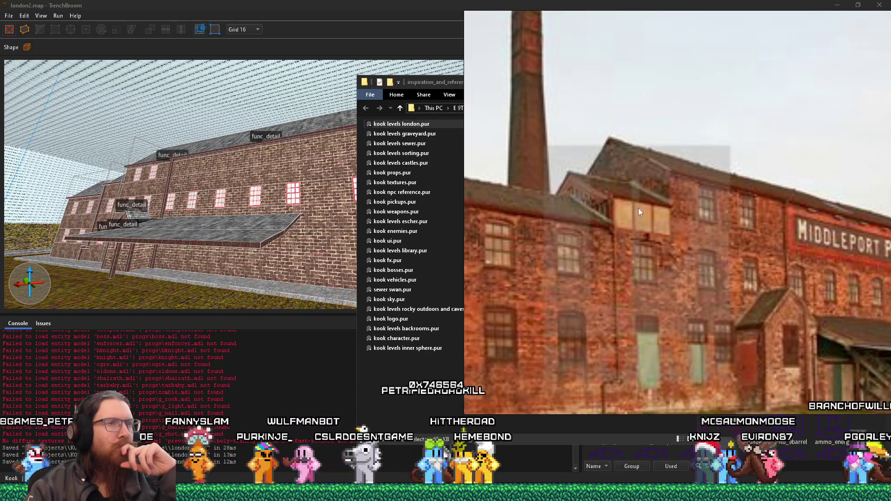
pyautogui.scroll(-2, 656, 235)
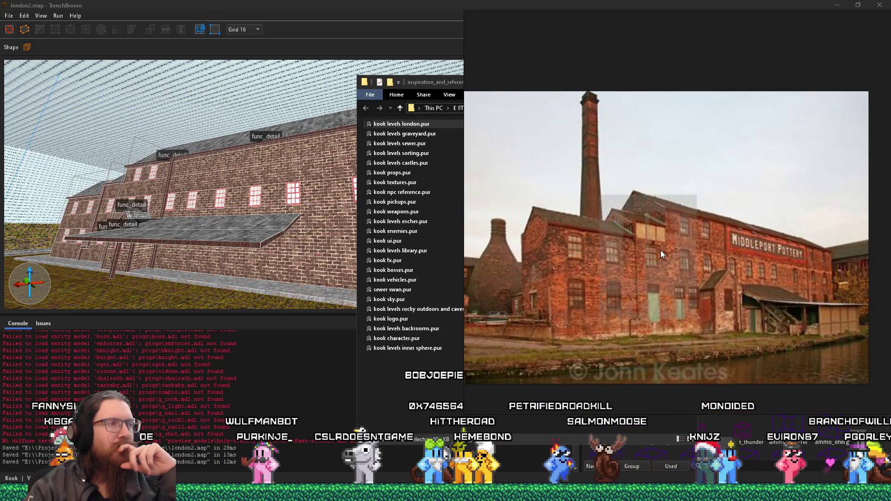
pyautogui.click(221, 243)
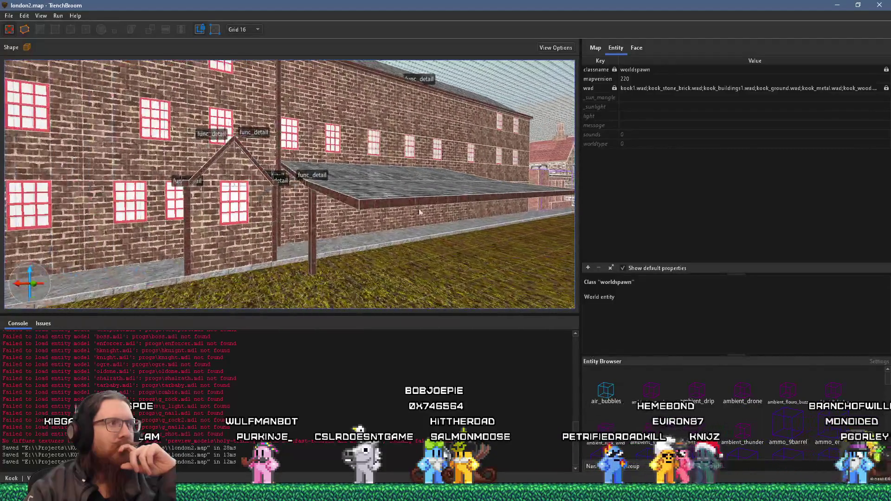
pyautogui.press('w')
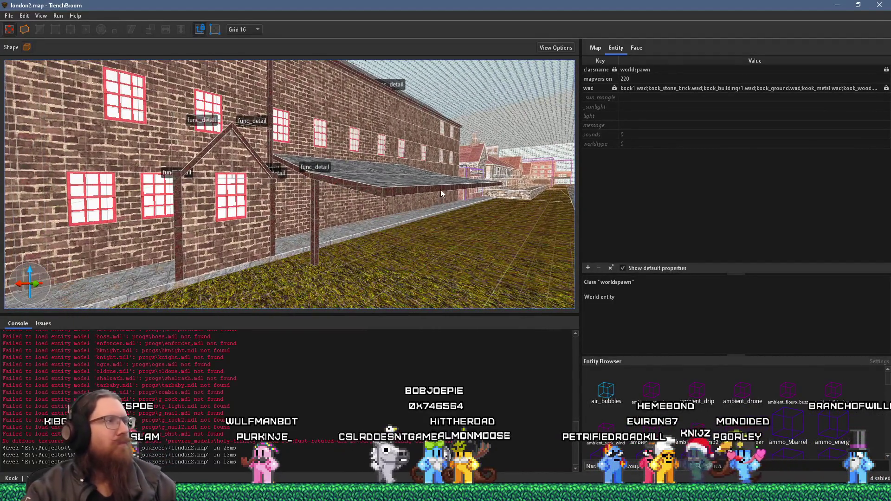
pyautogui.hotkey('alt', 'Tab')
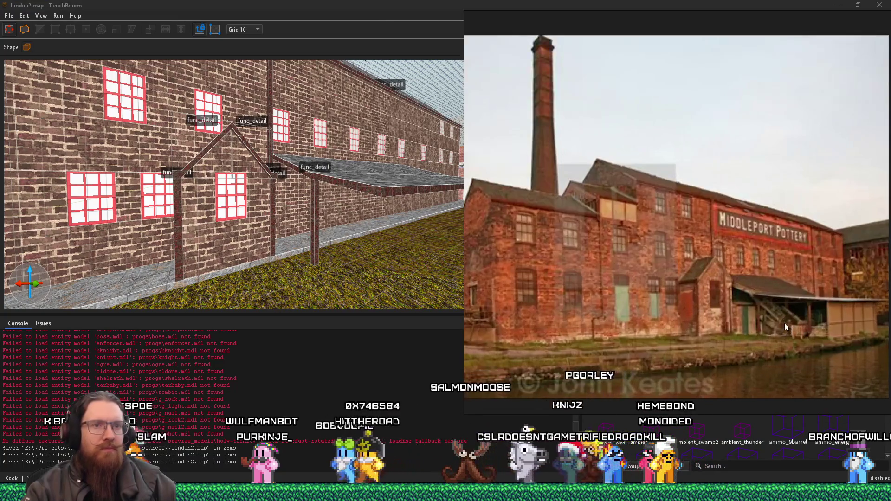
pyautogui.scroll(5, 795, 316)
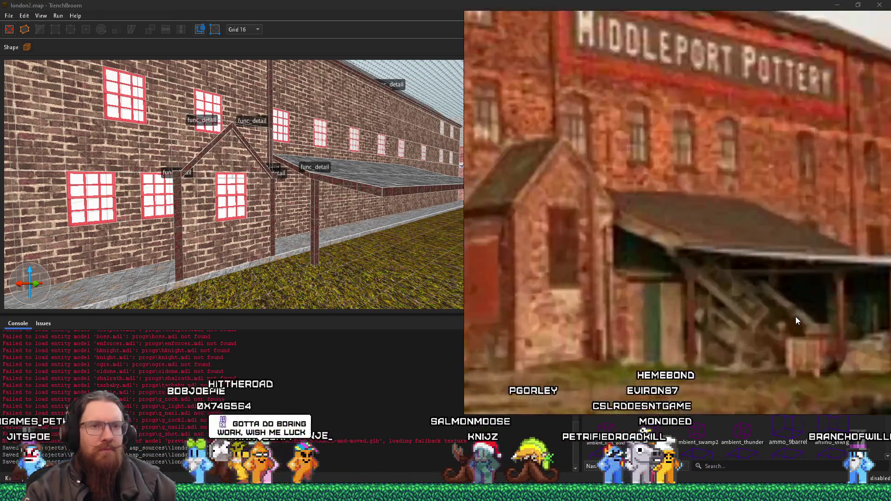
pyautogui.scroll(-5, 795, 317)
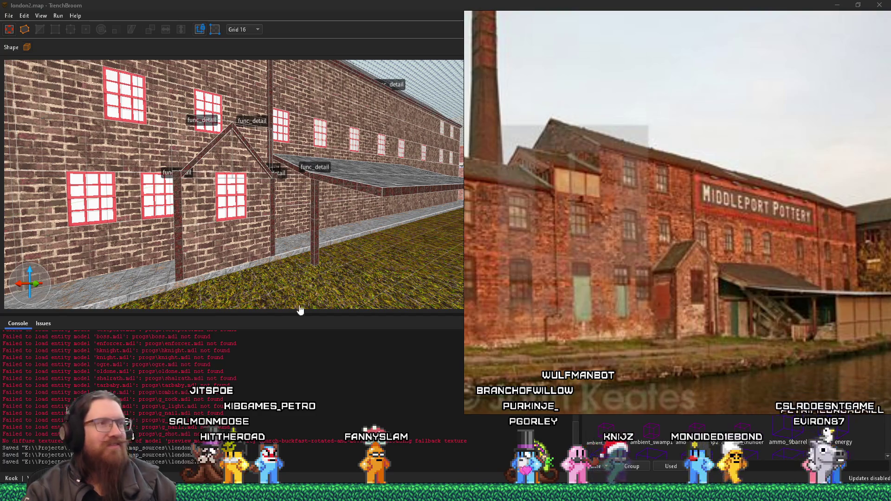
pyautogui.click(313, 247)
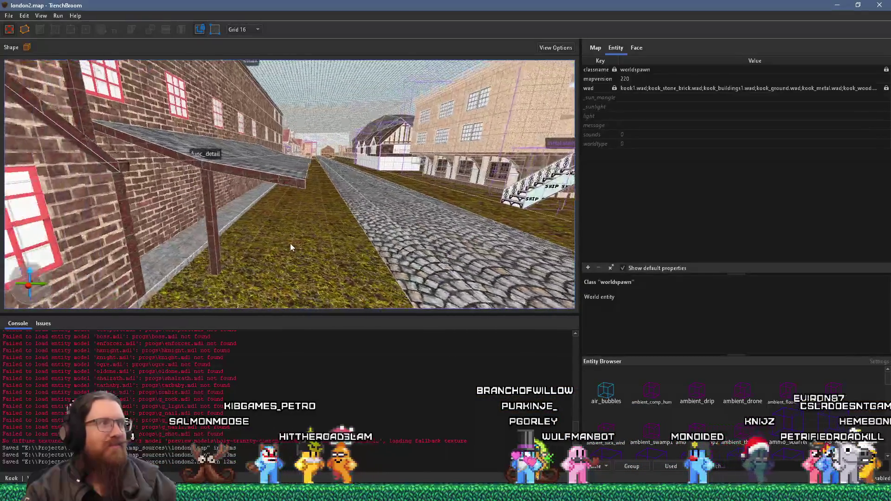
# Fly to the wooden awning and stretch its outer edge farther out over the street.
pyautogui.press('a')
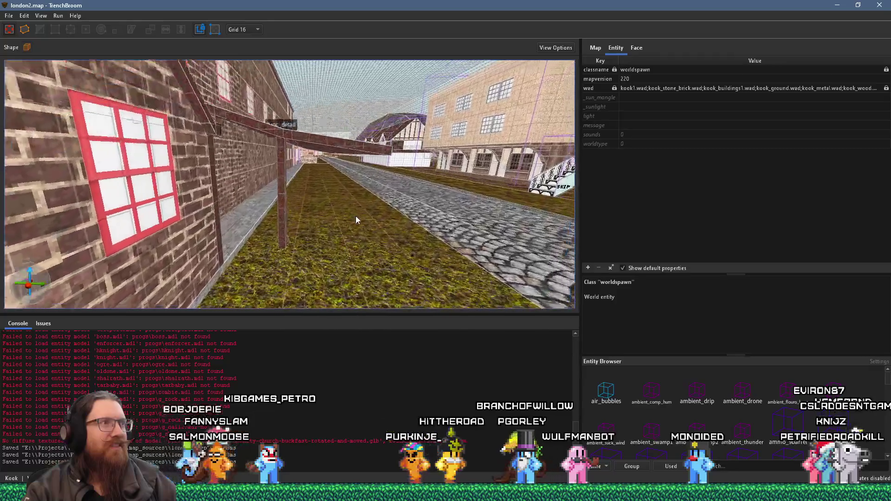
pyautogui.press('a')
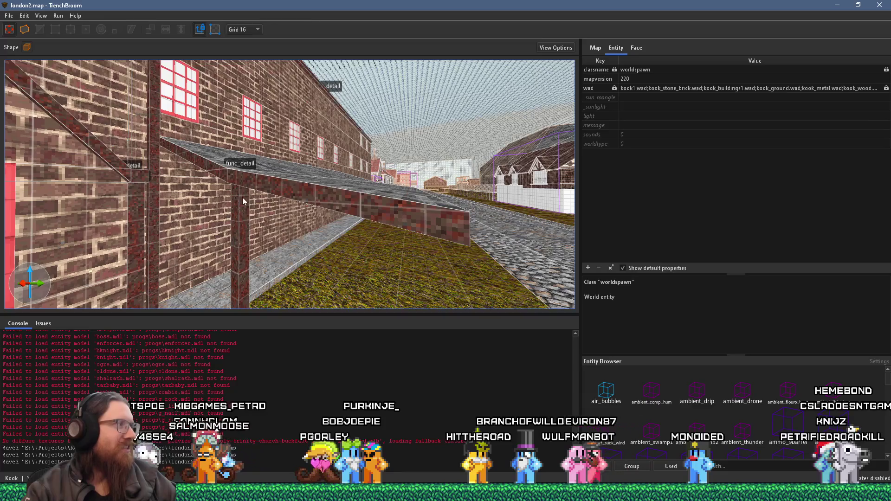
pyautogui.press('w')
pyautogui.press('s')
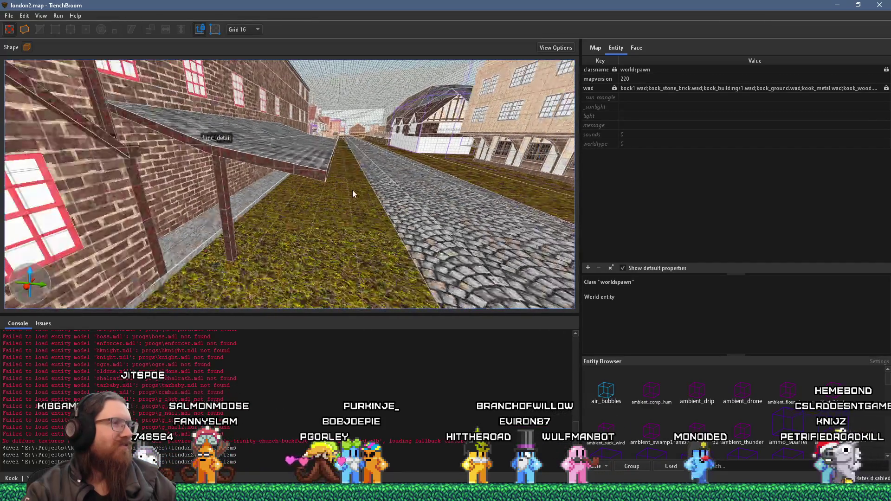
pyautogui.click(320, 165)
pyautogui.press('w')
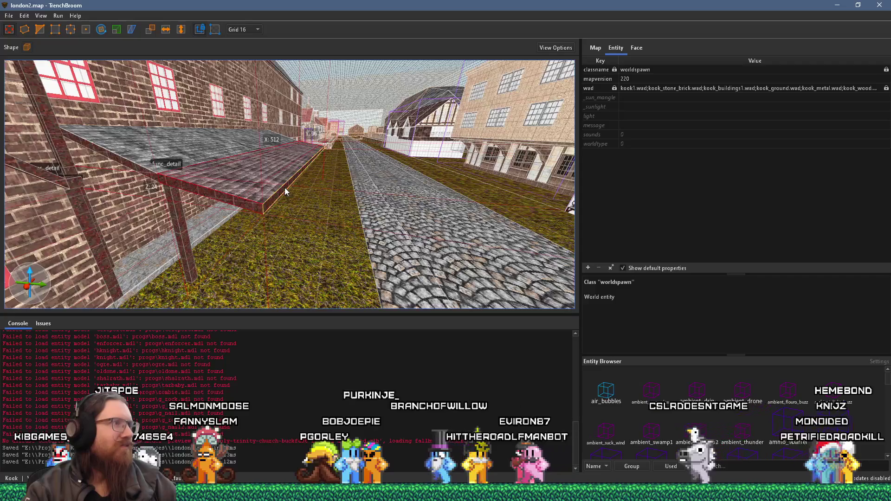
pyautogui.moveTo(311, 198); pyautogui.dragTo(206, 234)
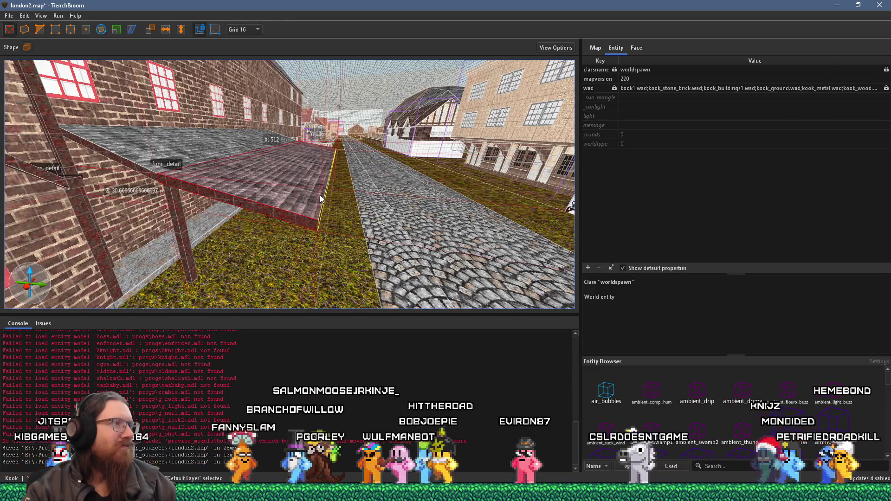
# Place a copy of a support post under the awning's outer end.
pyautogui.click(193, 241)
pyautogui.moveTo(193, 240)
pyautogui.mouseDown()
pyautogui.moveTo(301, 262)
pyautogui.moveTo(186, 67)
pyautogui.mouseUp()
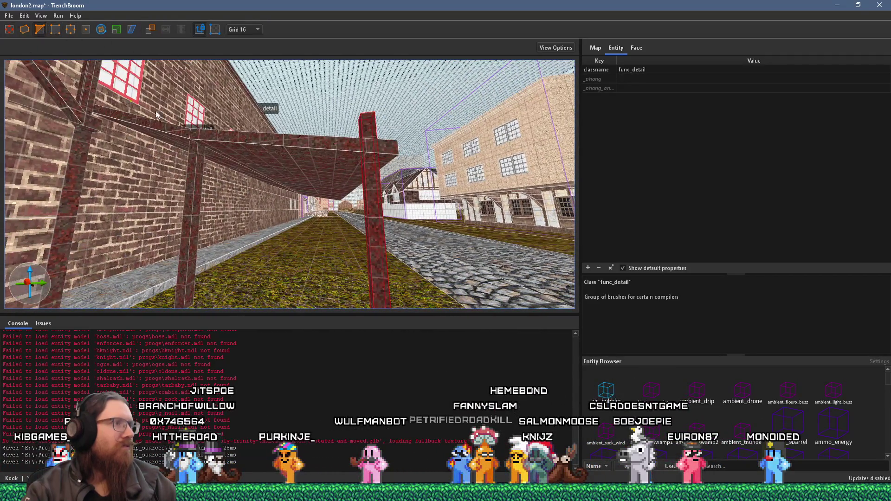
pyautogui.click(299, 158)
pyautogui.hotkey('ctrl', 'z')
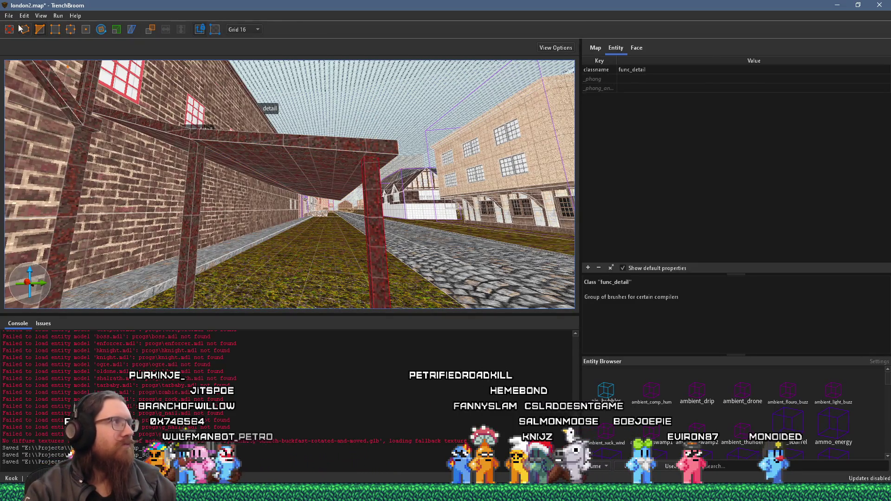
pyautogui.moveTo(380, 237)
pyautogui.mouseDown()
pyautogui.moveTo(396, 230)
pyautogui.moveTo(254, 221)
pyautogui.mouseUp()
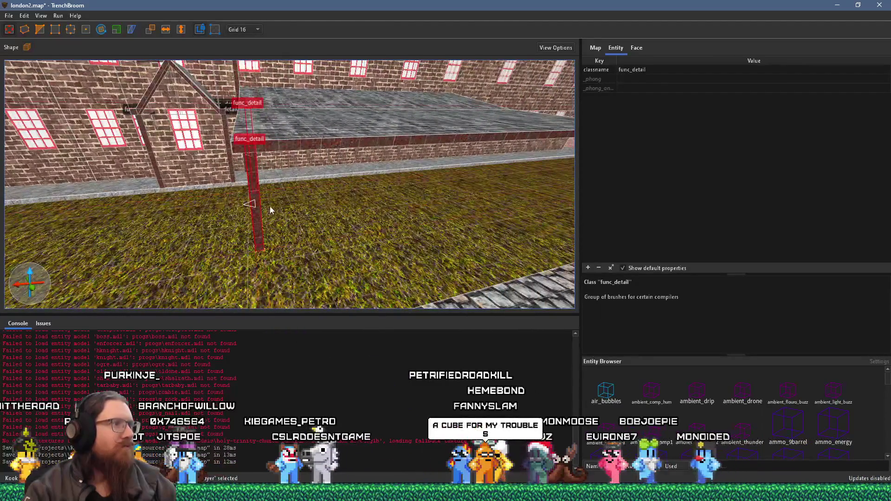
# Change the selected supports' classname from func_detail to func_detail_wall.
pyautogui.rightClick(256, 208)
pyautogui.moveTo(350, 395)
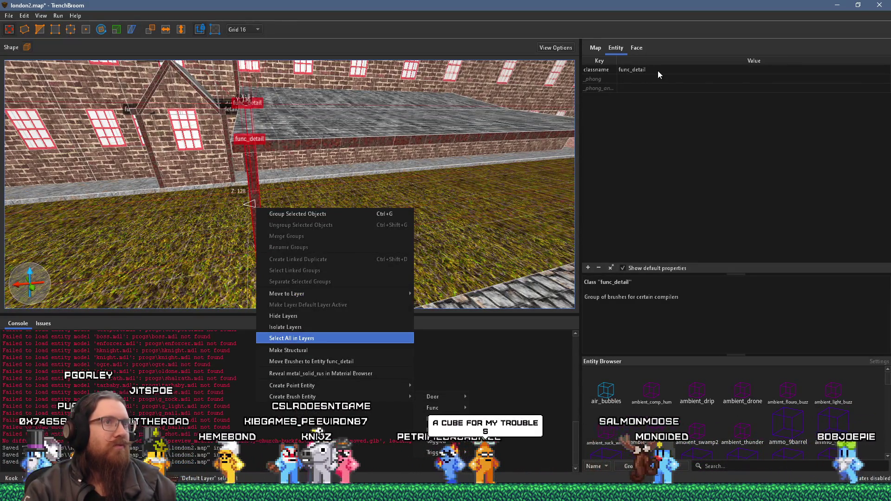
pyautogui.click(272, 172)
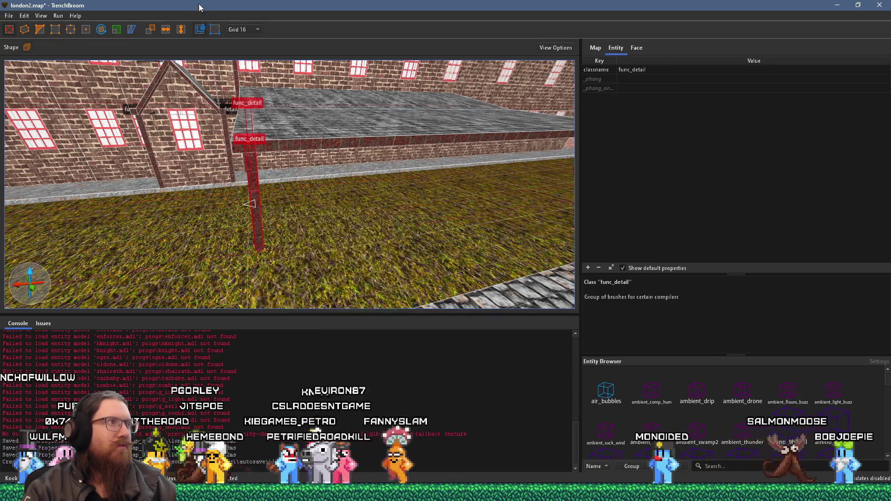
pyautogui.doubleClick(664, 68)
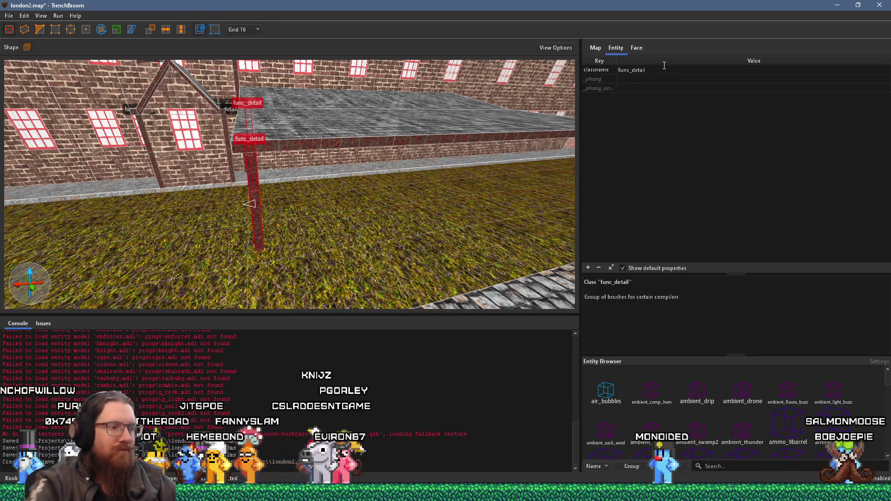
pyautogui.write('_wall')
pyautogui.press('Return')
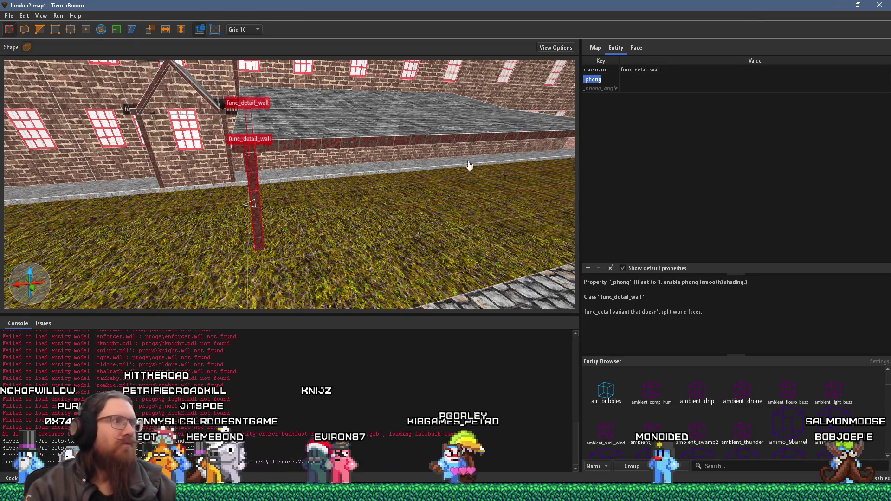
# Fly around the slab and brick wall to check the converted supports.
pyautogui.moveTo(390, 220); pyautogui.dragTo(479, 172)
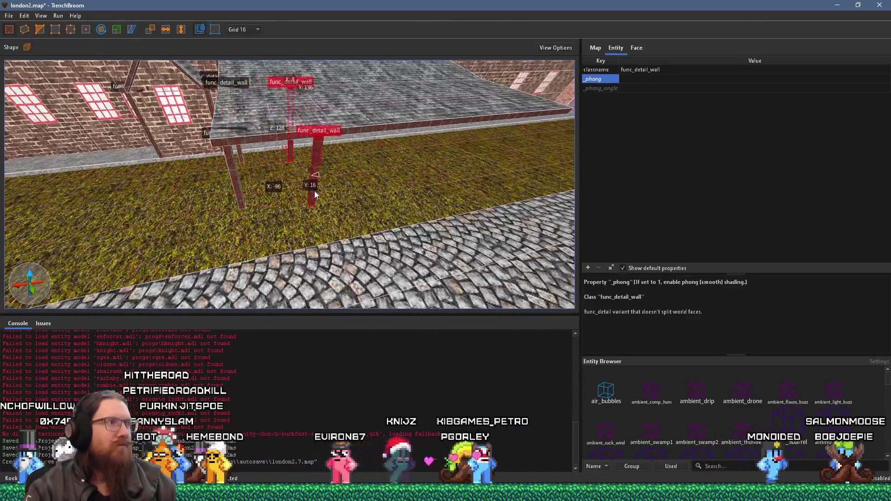
pyautogui.moveTo(521, 165)
pyautogui.mouseDown()
pyautogui.moveTo(155, 174)
pyautogui.moveTo(144, 146)
pyautogui.moveTo(169, 145)
pyautogui.moveTo(153, 96)
pyautogui.moveTo(162, 71)
pyautogui.moveTo(259, 103)
pyautogui.moveTo(345, 238)
pyautogui.moveTo(276, 188)
pyautogui.moveTo(245, 140)
pyautogui.moveTo(407, 225)
pyautogui.mouseUp()
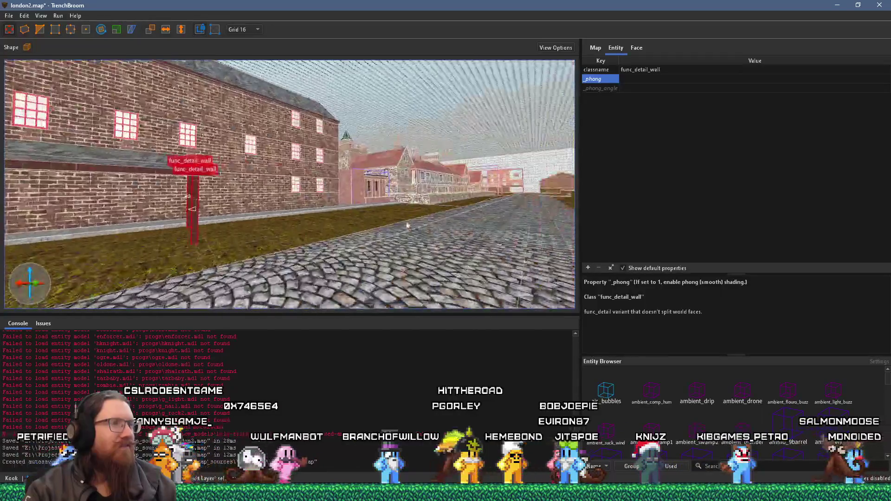
pyautogui.moveTo(132, 184)
pyautogui.mouseDown()
pyautogui.moveTo(285, 185)
pyautogui.moveTo(273, 168)
pyautogui.moveTo(248, 160)
pyautogui.moveTo(250, 181)
pyautogui.mouseUp()
# Switch to an 8-unit grid, move the support pillar 8 units along X, and deselect.
pyautogui.click(253, 26)
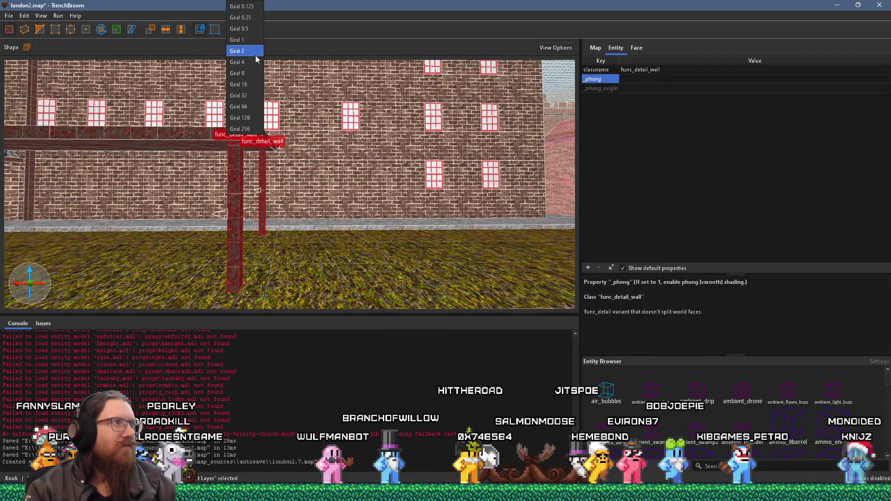
pyautogui.click(246, 73)
pyautogui.moveTo(244, 112); pyautogui.dragTo(261, 213)
pyautogui.scroll(-5, 258, 198)
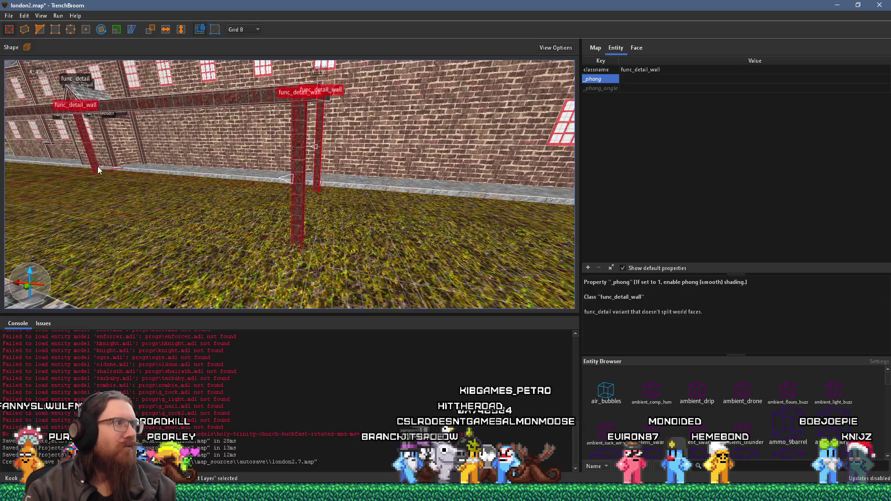
pyautogui.scroll(-5, 231, 166)
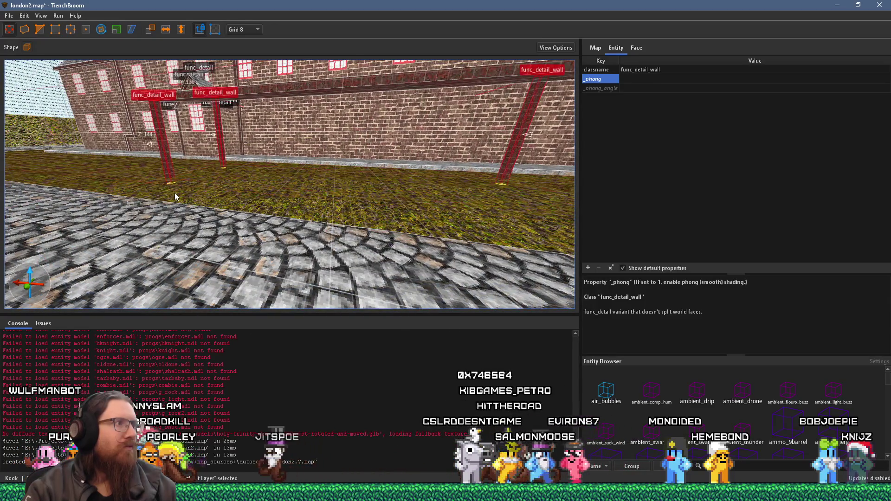
pyautogui.scroll(5, 54, 153)
pyautogui.scroll(-5, 48, 152)
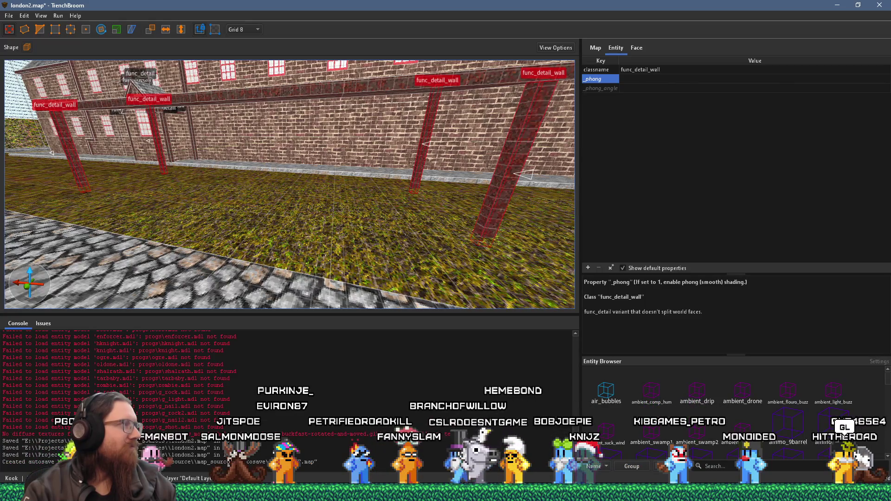
pyautogui.scroll(-5, 99, 234)
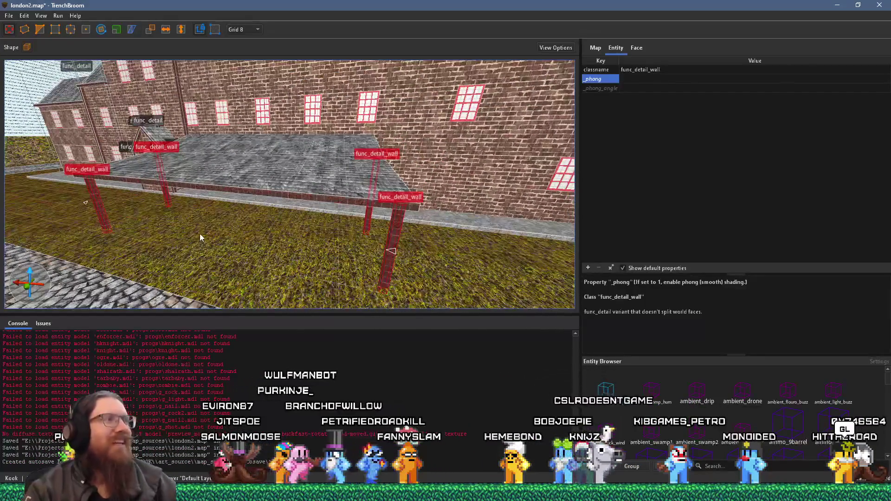
pyautogui.press('Escape')
# Fly closer to the brick wall and bring up the Middleport Pottery reference photo.
pyautogui.press('w')
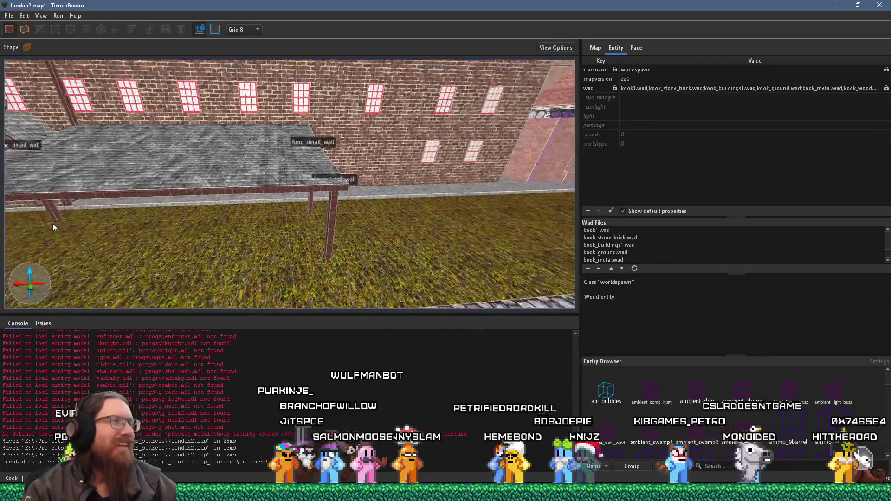
pyautogui.press('w')
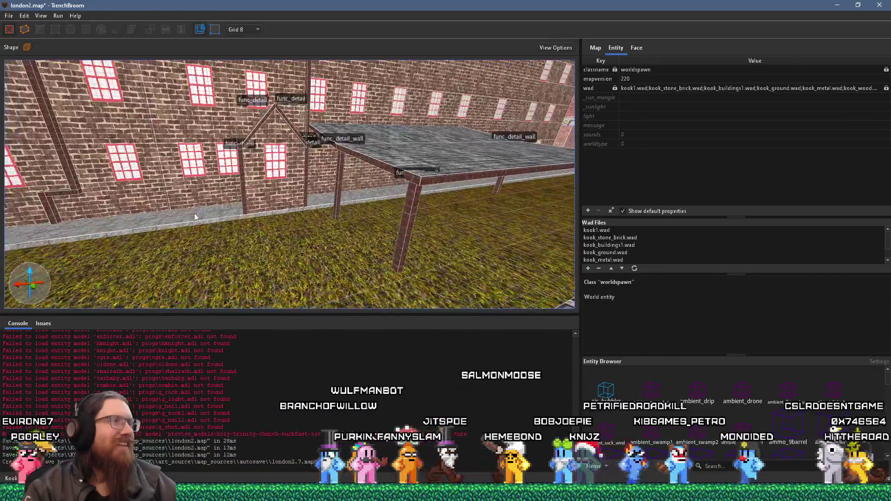
pyautogui.hotkey('alt', 'Tab')
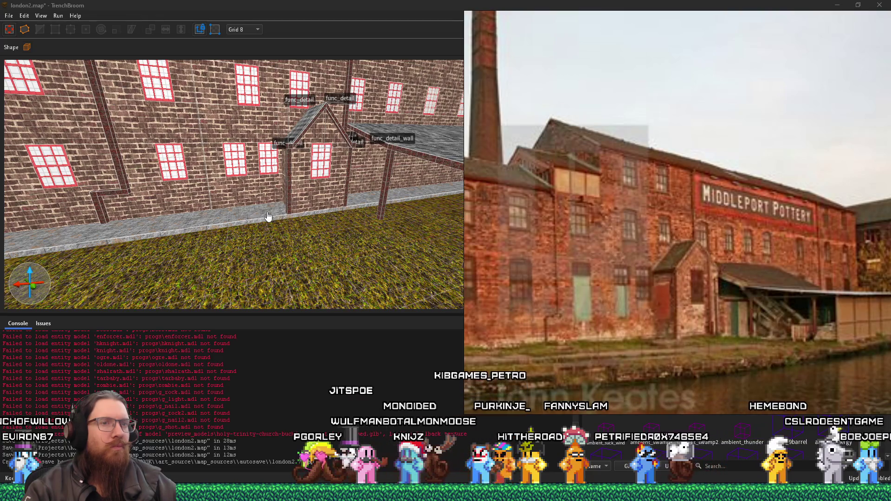
# Zoom in and out on the Middleport Pottery lean-to roof, then bring TrenchBroom forward.
pyautogui.scroll(2, 803, 341)
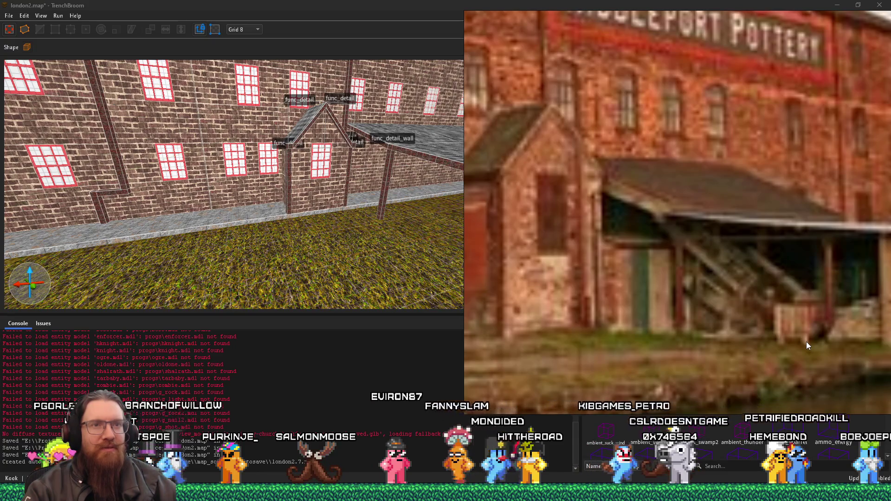
pyautogui.scroll(-1, 806, 341)
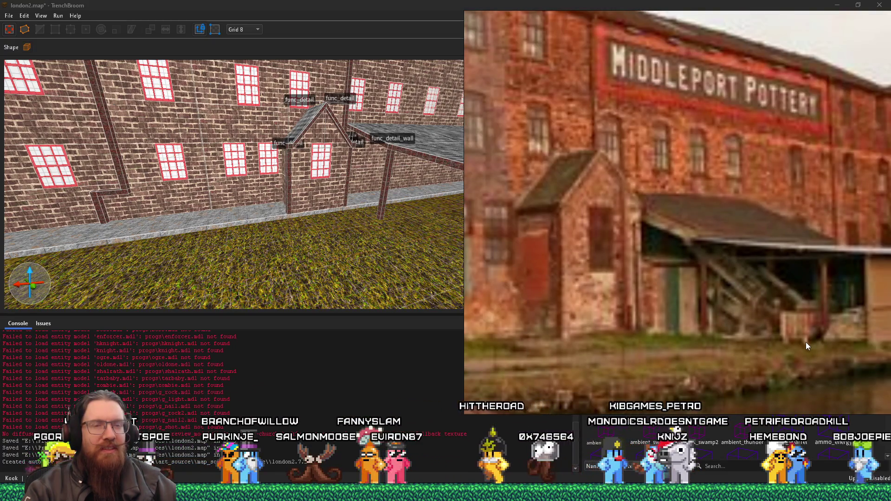
pyautogui.scroll(1, 806, 342)
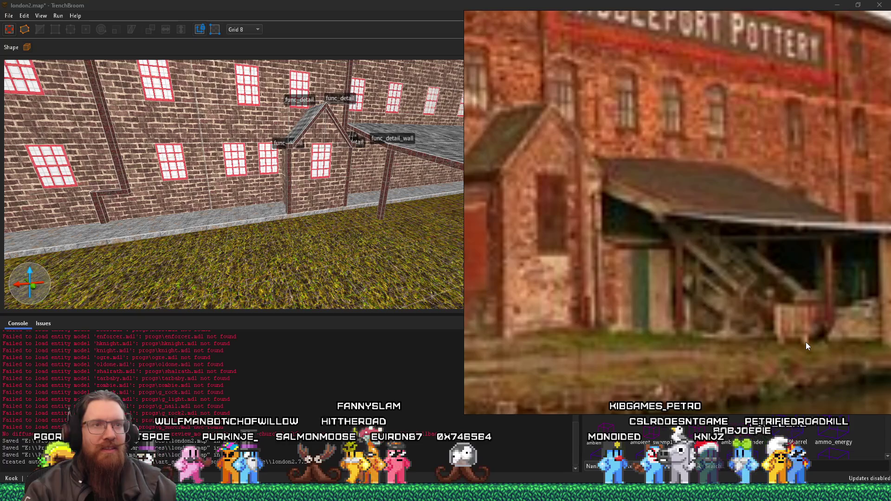
pyautogui.scroll(-1, 806, 342)
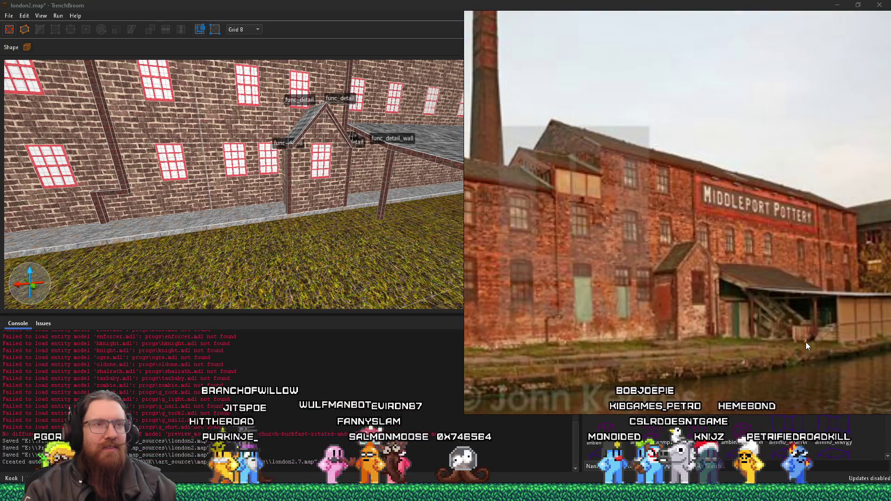
pyautogui.scroll(-1, 805, 346)
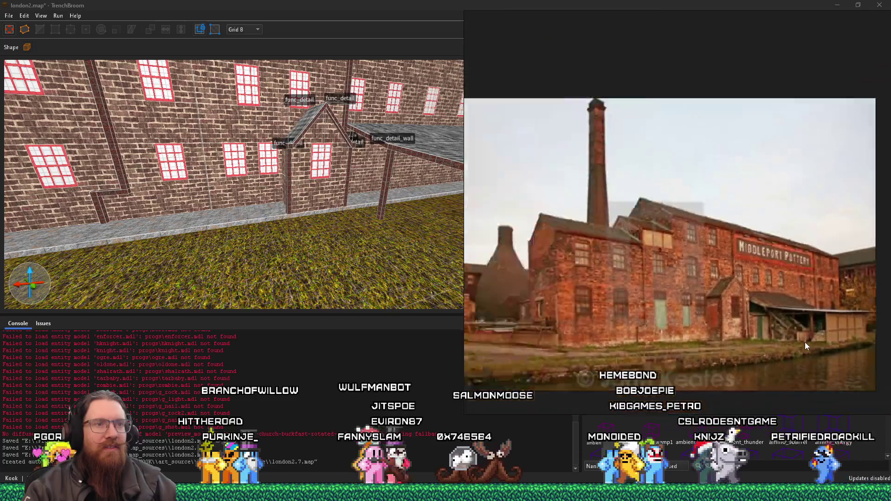
pyautogui.scroll(-1, 804, 343)
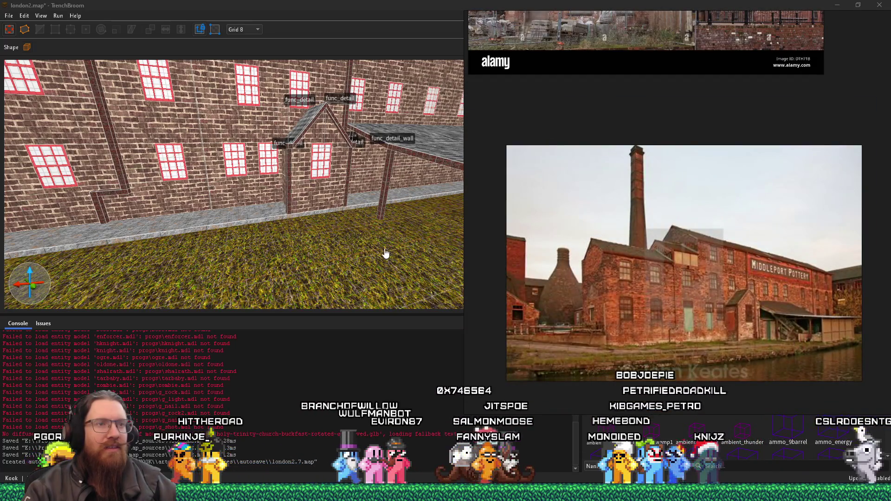
pyautogui.click(384, 253)
pyautogui.scroll(-3, 373, 241)
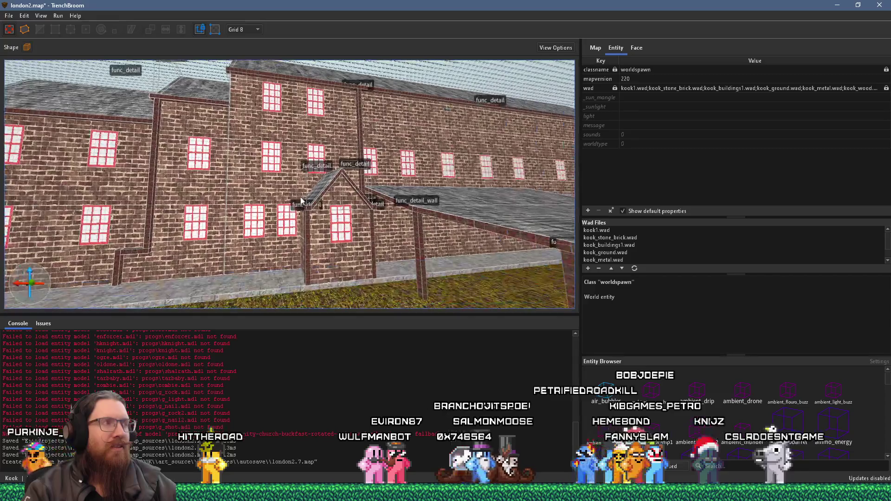
# Select the lower wall brush on the brick building's end wall and shrink it to a window-sized block.
pyautogui.hotkey('alt', 'Tab')
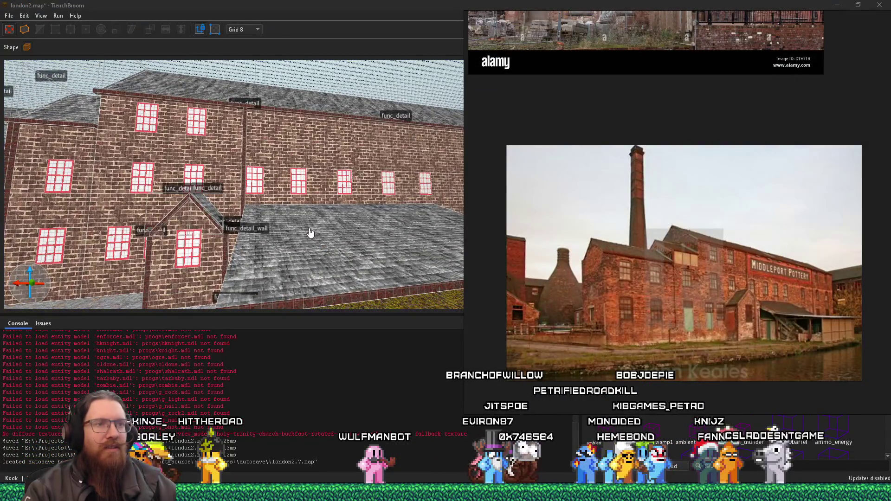
pyautogui.click(310, 232)
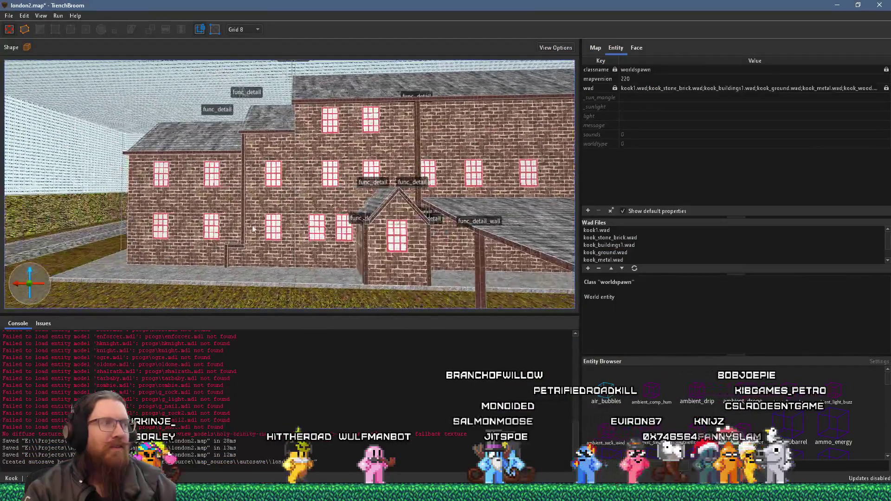
pyautogui.press('a')
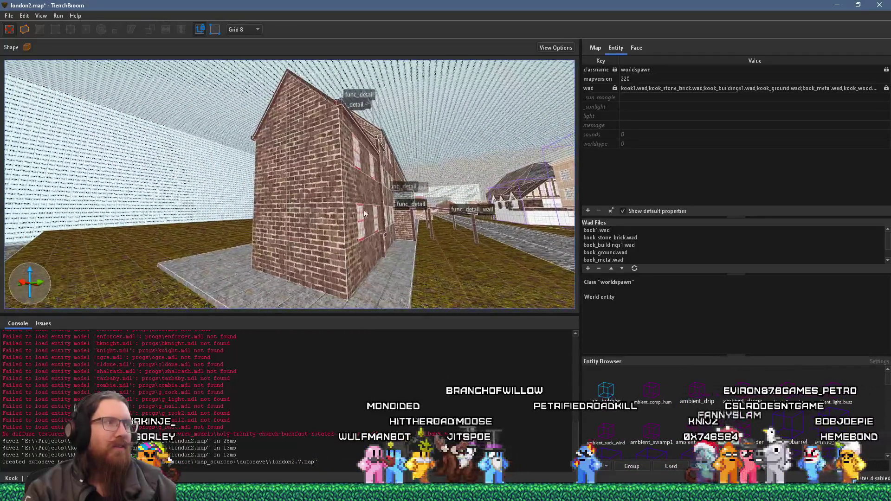
pyautogui.hotkey('alt', 'Tab')
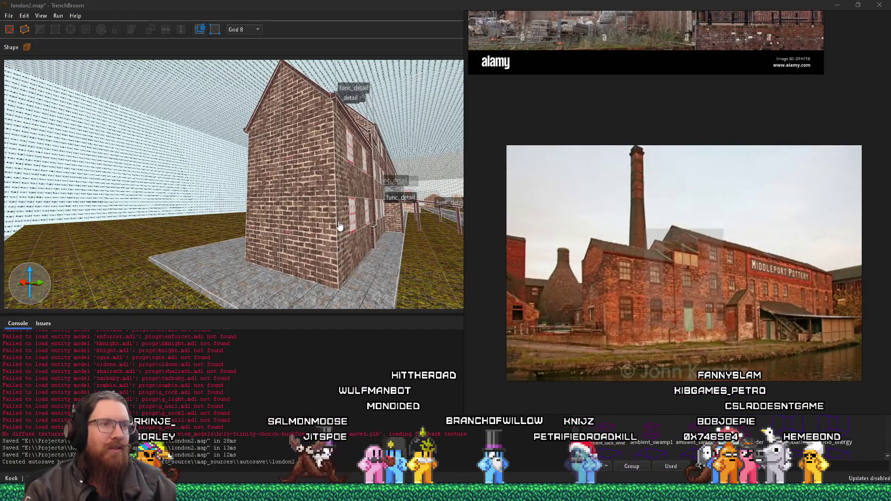
pyautogui.click(308, 224)
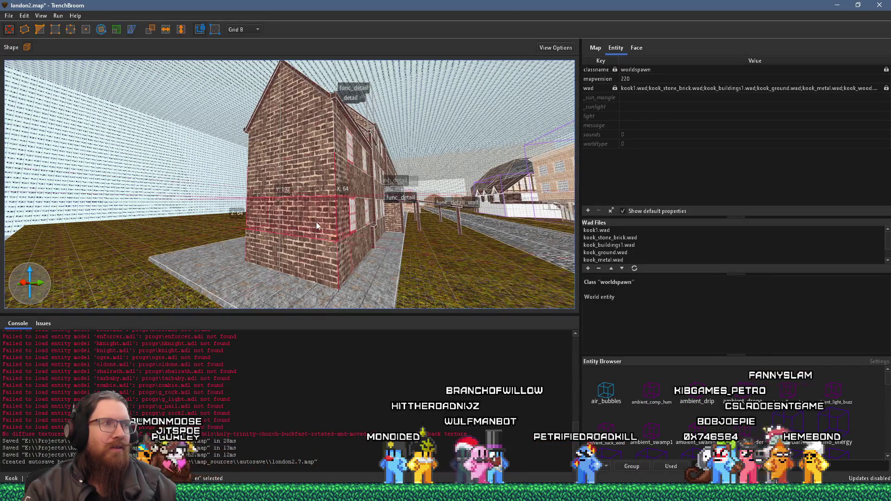
pyautogui.press('w')
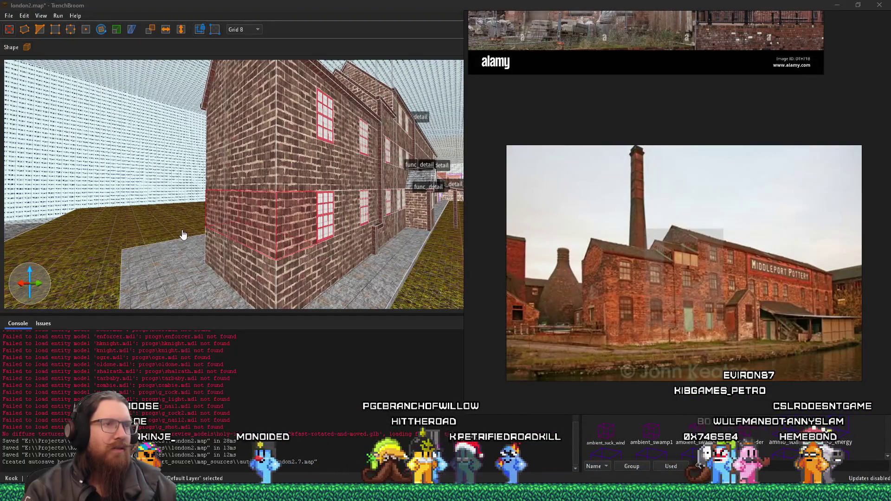
pyautogui.hotkey('alt', 'Tab')
pyautogui.press('w')
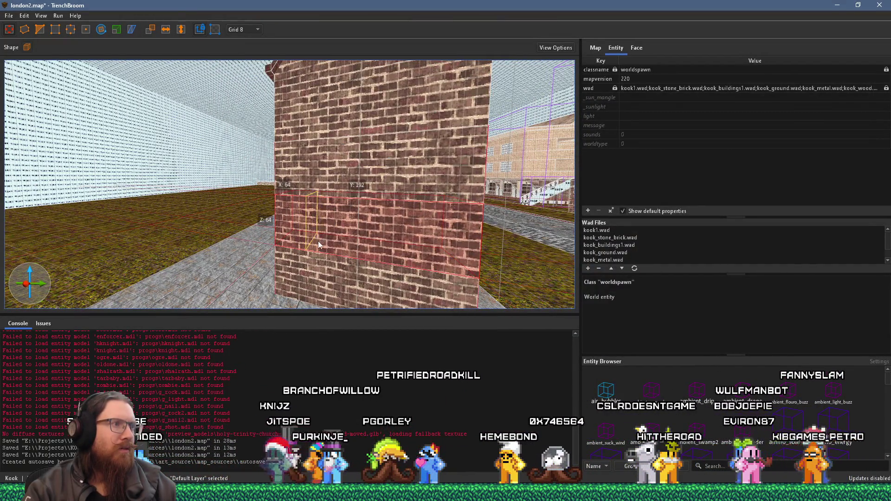
pyautogui.moveTo(310, 244)
pyautogui.mouseDown()
pyautogui.moveTo(407, 233)
pyautogui.moveTo(343, 236)
pyautogui.mouseUp()
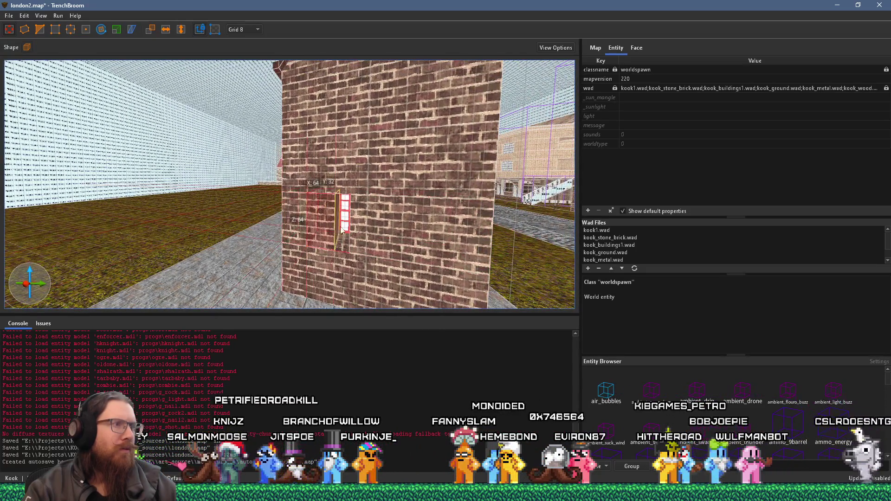
# Apply the windows4 material to the window block's front face and adjust its position.
pyautogui.keyDown('shift'); pyautogui.click(342, 229); pyautogui.keyUp('shift')
pyautogui.click(637, 48)
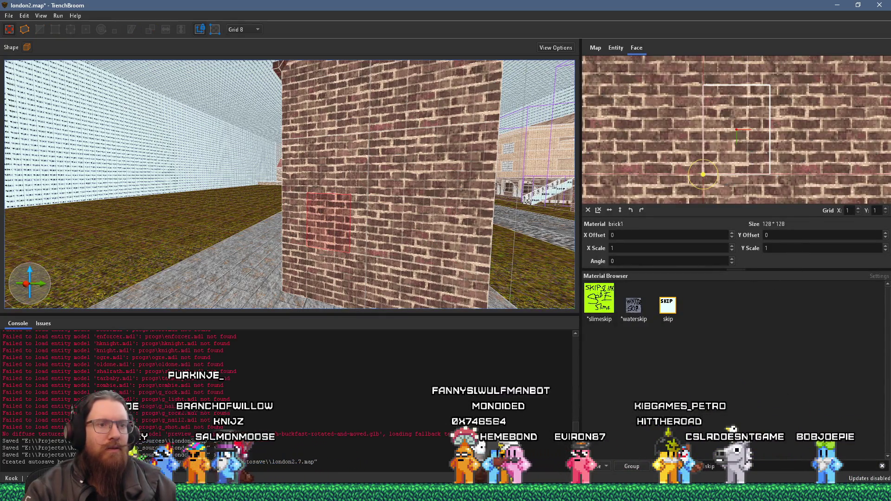
pyautogui.press('BackSpace')
pyautogui.press('BackSpace')
pyautogui.press('BackSpace')
pyautogui.write('wi')
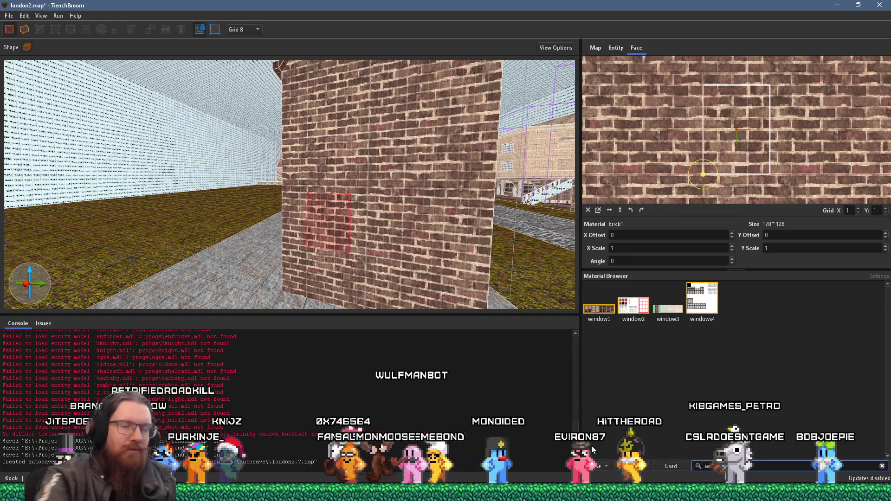
pyautogui.write('nd')
pyautogui.click(702, 299)
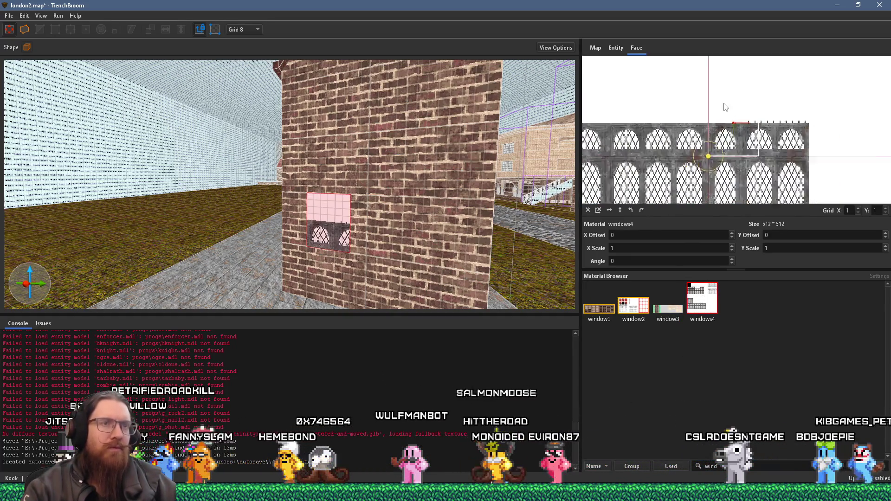
pyautogui.scroll(-5, 725, 107)
pyautogui.moveTo(742, 113)
pyautogui.mouseDown()
pyautogui.moveTo(798, 135)
pyautogui.moveTo(753, 130)
pyautogui.mouseUp()
# Reselect the window and brick wall brushes, then clear the selection.
pyautogui.scroll(3, 761, 131)
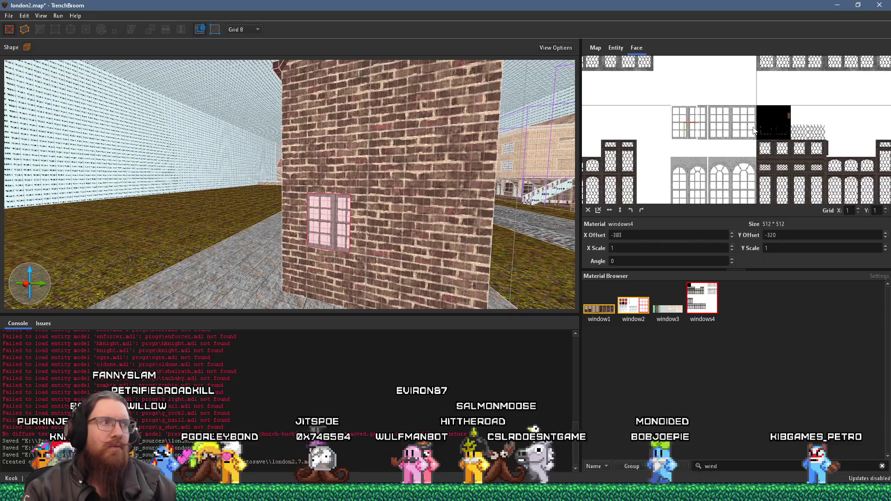
pyautogui.scroll(5, 695, 117)
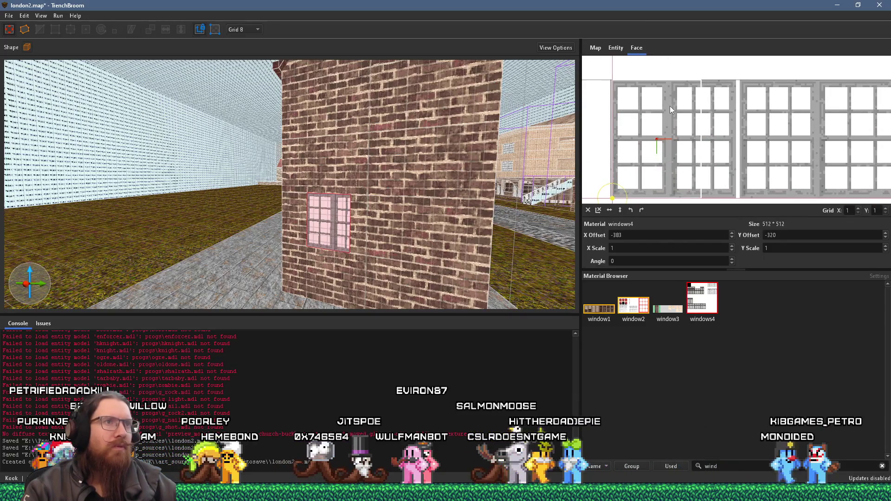
pyautogui.scroll(5, 390, 192)
pyautogui.click(513, 221)
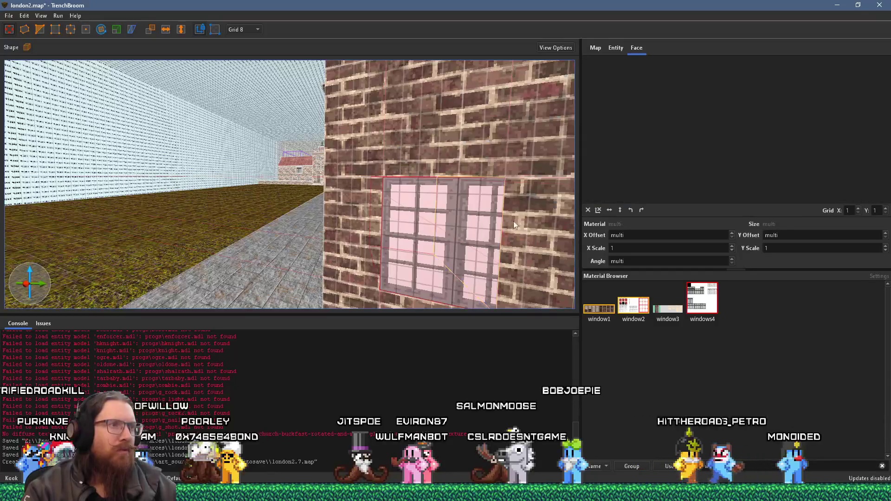
pyautogui.click(491, 225)
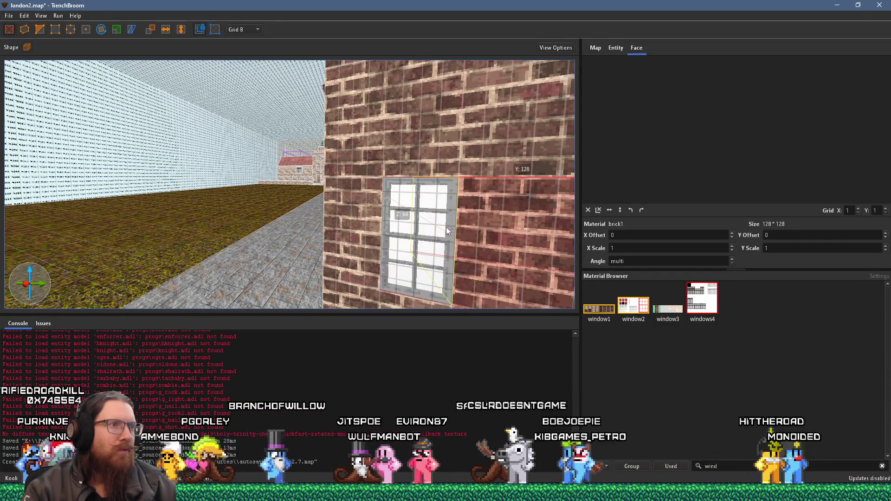
pyautogui.scroll(-5, 426, 207)
pyautogui.press('Escape')
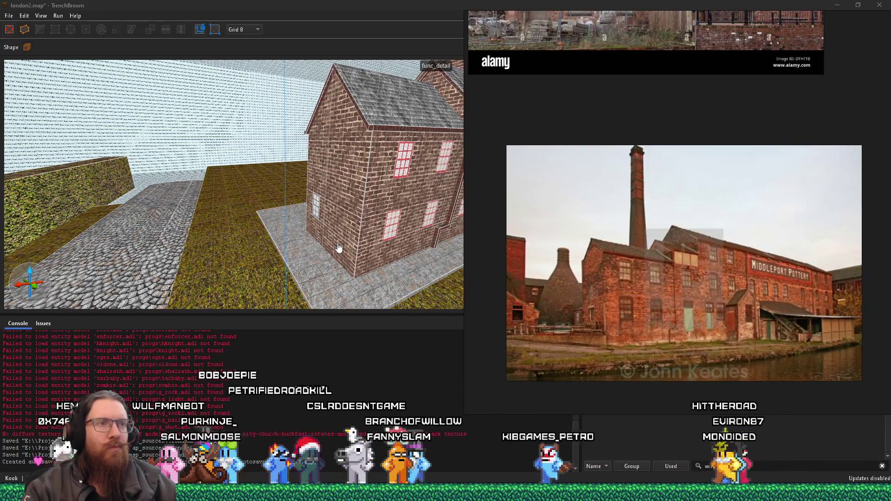
# Frame the Middleport Pottery factory photo, then orbit the level view to the building row.
pyautogui.scroll(-3, 639, 291)
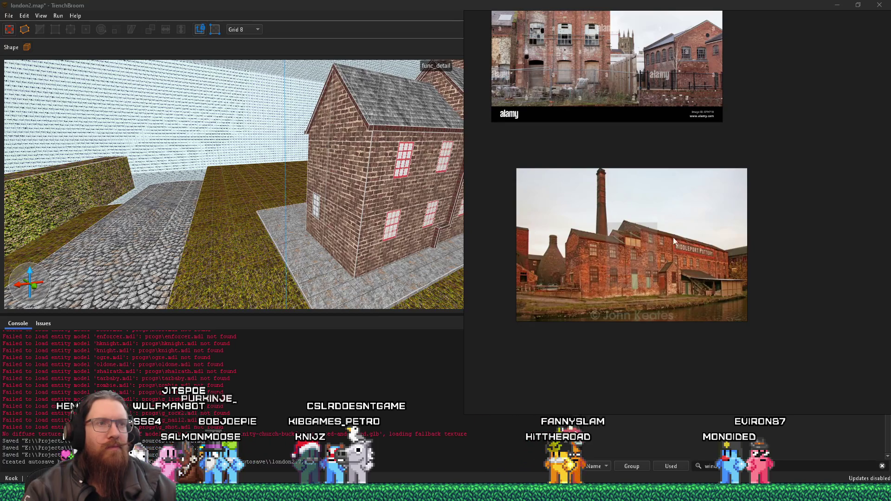
pyautogui.scroll(5, 665, 260)
pyautogui.moveTo(726, 238); pyautogui.dragTo(772, 235)
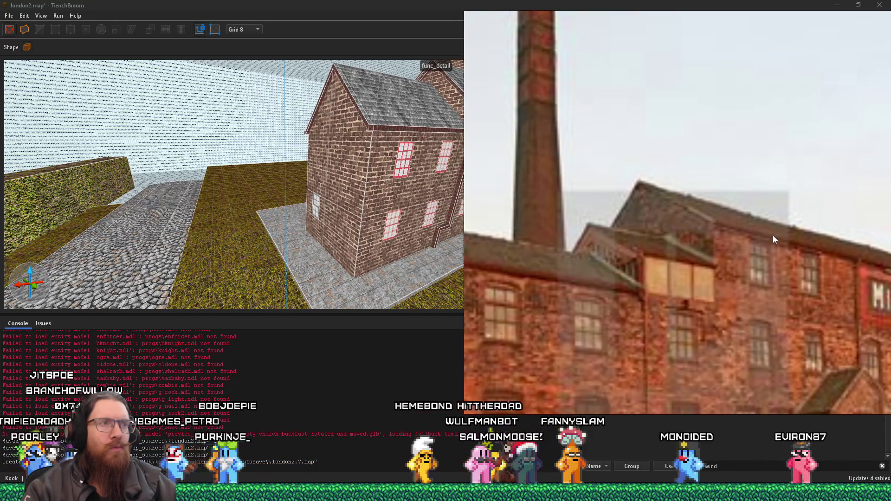
pyautogui.click(421, 188)
pyautogui.moveTo(421, 188)
pyautogui.mouseDown()
pyautogui.moveTo(480, 237)
pyautogui.moveTo(675, 273)
pyautogui.moveTo(394, 225)
pyautogui.moveTo(459, 208)
pyautogui.moveTo(446, 212)
pyautogui.moveTo(236, 126)
pyautogui.moveTo(353, 155)
pyautogui.moveTo(240, 105)
pyautogui.moveTo(418, 136)
pyautogui.moveTo(313, 135)
pyautogui.moveTo(349, 150)
pyautogui.mouseUp()
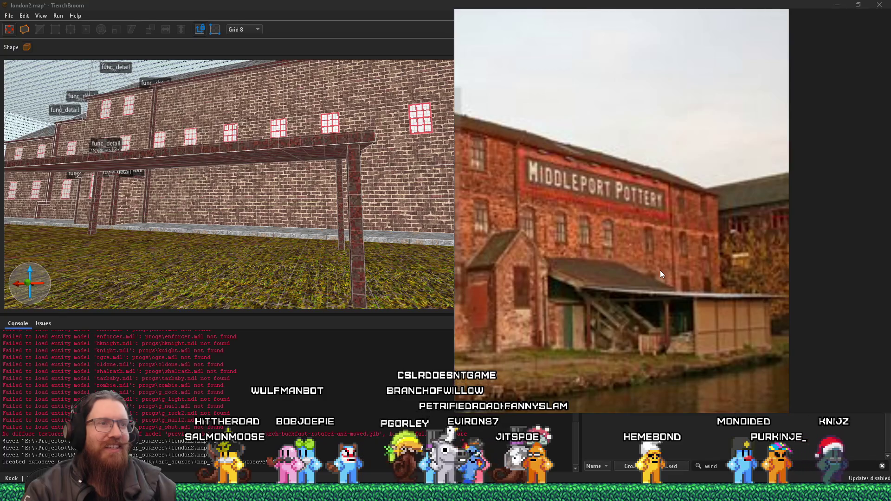
# Pan the photo to the building's left side and zoom it to compare with the level.
pyautogui.moveTo(555, 282); pyautogui.dragTo(683, 277)
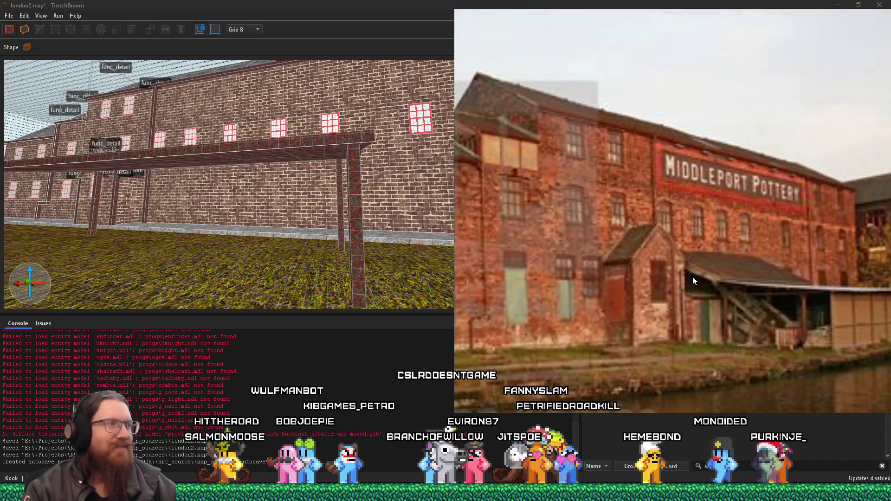
pyautogui.click(188, 217)
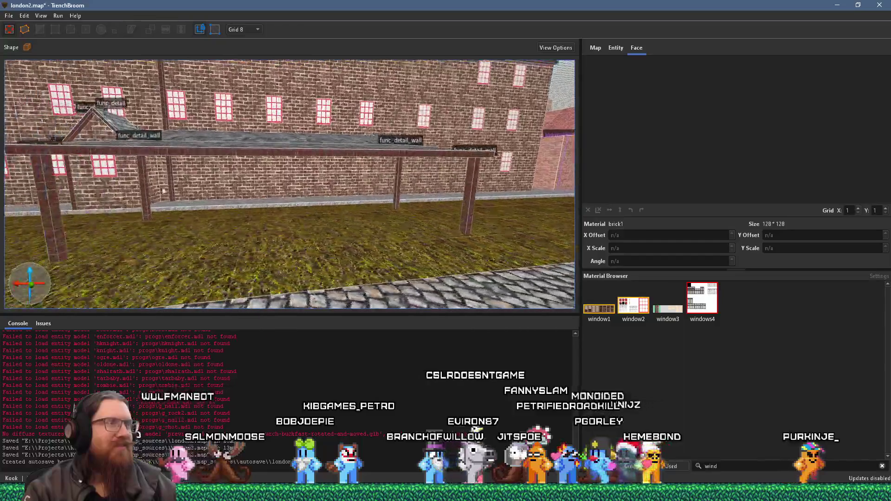
pyautogui.hotkey('alt', 'Tab')
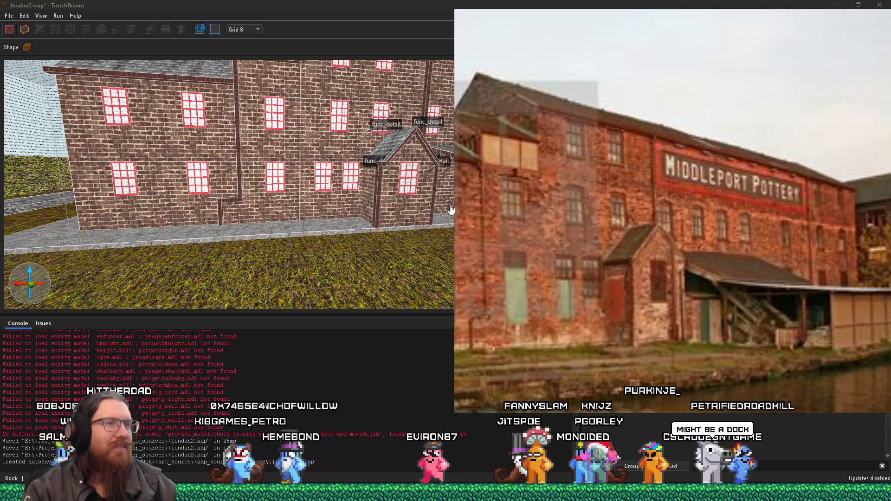
pyautogui.scroll(-2, 669, 269)
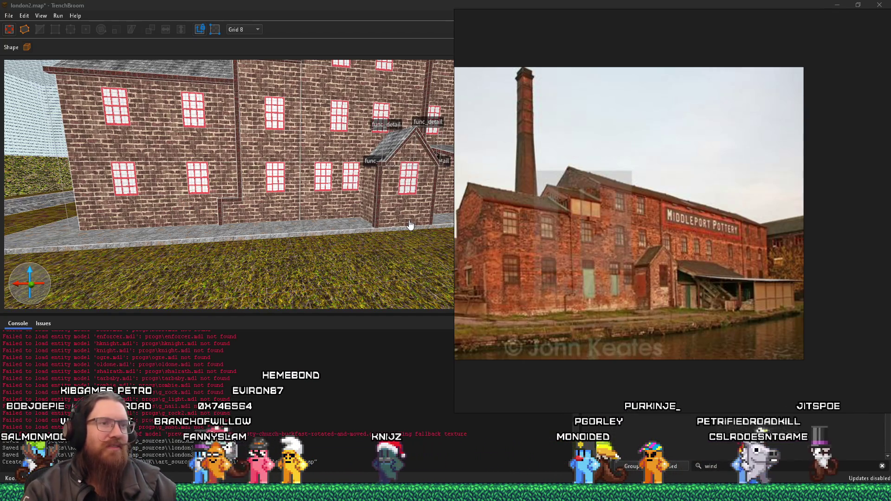
pyautogui.scroll(2, 578, 263)
pyautogui.scroll(-3, 703, 242)
pyautogui.scroll(3, 582, 277)
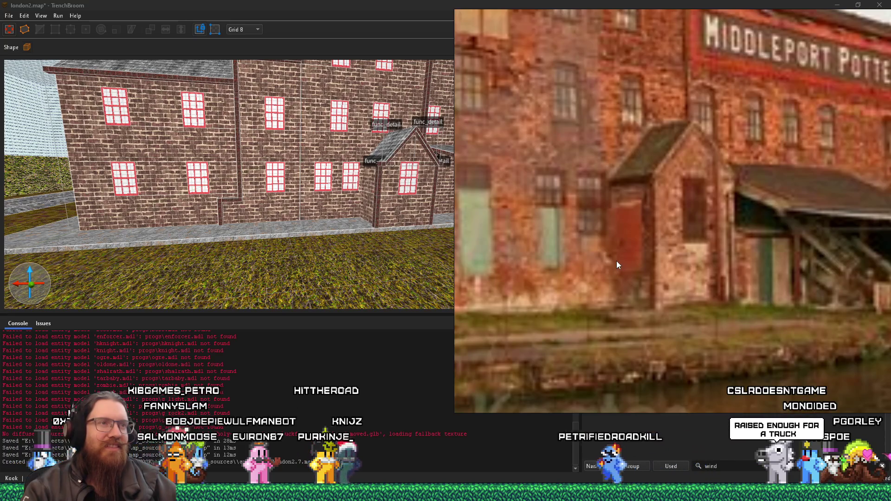
pyautogui.scroll(-3, 616, 260)
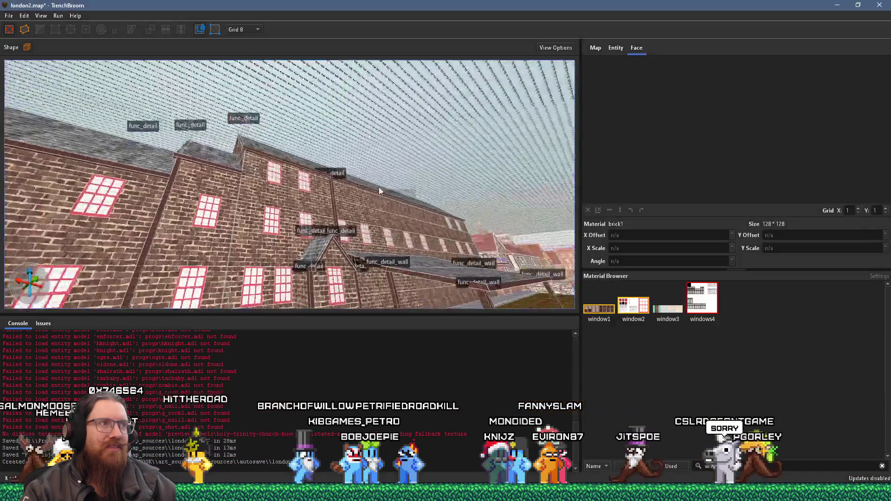
# Tilt the view toward the lean-to roof and select the brick wall's corner face.
pyautogui.moveTo(379, 190); pyautogui.dragTo(367, 208)
pyautogui.moveTo(469, 193)
pyautogui.mouseDown()
pyautogui.moveTo(386, 222)
pyautogui.moveTo(285, 229)
pyautogui.moveTo(400, 197)
pyautogui.moveTo(251, 185)
pyautogui.moveTo(174, 210)
pyautogui.moveTo(172, 218)
pyautogui.moveTo(331, 220)
pyautogui.moveTo(233, 228)
pyautogui.moveTo(262, 218)
pyautogui.mouseUp()
pyautogui.scroll(-5, 380, 210)
pyautogui.click(291, 219)
# Pull the brick wall's side face inward by 32 units.
pyautogui.keyDown('ctrl'); pyautogui.keyDown('shift'); pyautogui.click(262, 216); pyautogui.keyUp('shift'); pyautogui.keyUp('ctrl')
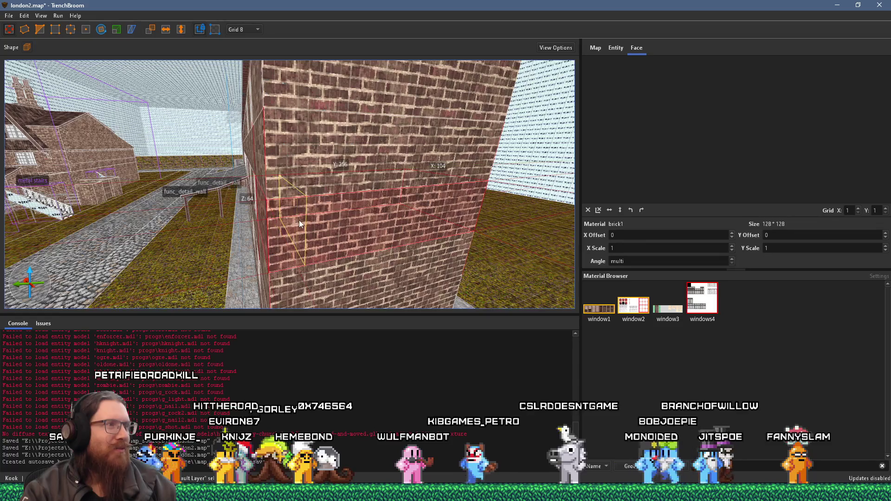
pyautogui.moveTo(315, 226)
pyautogui.mouseDown()
pyautogui.moveTo(341, 219)
pyautogui.moveTo(347, 247)
pyautogui.moveTo(371, 250)
pyautogui.moveTo(293, 240)
pyautogui.mouseUp()
pyautogui.scroll(-5, 315, 216)
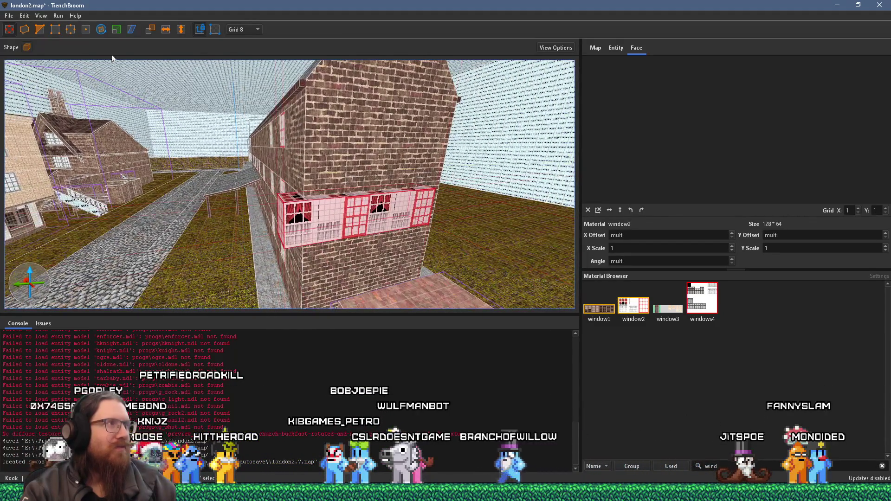
# Rotate the window brush to 75 degrees and move it into the brick wall.
pyautogui.click(101, 29)
pyautogui.moveTo(246, 111)
pyautogui.mouseDown()
pyautogui.moveTo(289, 96)
pyautogui.moveTo(99, 58)
pyautogui.mouseUp()
pyautogui.click(6, 29)
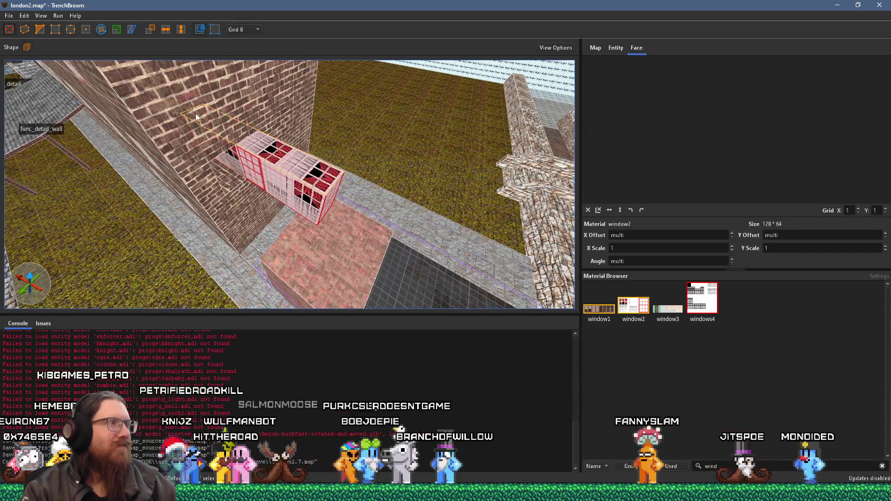
pyautogui.moveTo(301, 165)
pyautogui.mouseDown()
pyautogui.moveTo(212, 137)
pyautogui.moveTo(151, 82)
pyautogui.moveTo(232, 108)
pyautogui.moveTo(288, 178)
pyautogui.moveTo(279, 120)
pyautogui.moveTo(252, 104)
pyautogui.moveTo(297, 133)
pyautogui.moveTo(356, 152)
pyautogui.moveTo(385, 143)
pyautogui.moveTo(424, 113)
pyautogui.moveTo(477, 115)
pyautogui.moveTo(396, 131)
pyautogui.moveTo(335, 168)
pyautogui.moveTo(297, 224)
pyautogui.moveTo(279, 188)
pyautogui.moveTo(314, 137)
pyautogui.moveTo(419, 143)
pyautogui.moveTo(309, 197)
pyautogui.moveTo(238, 219)
pyautogui.moveTo(258, 241)
pyautogui.moveTo(368, 222)
pyautogui.moveTo(364, 216)
pyautogui.mouseUp()
pyautogui.scroll(-2, 252, 104)
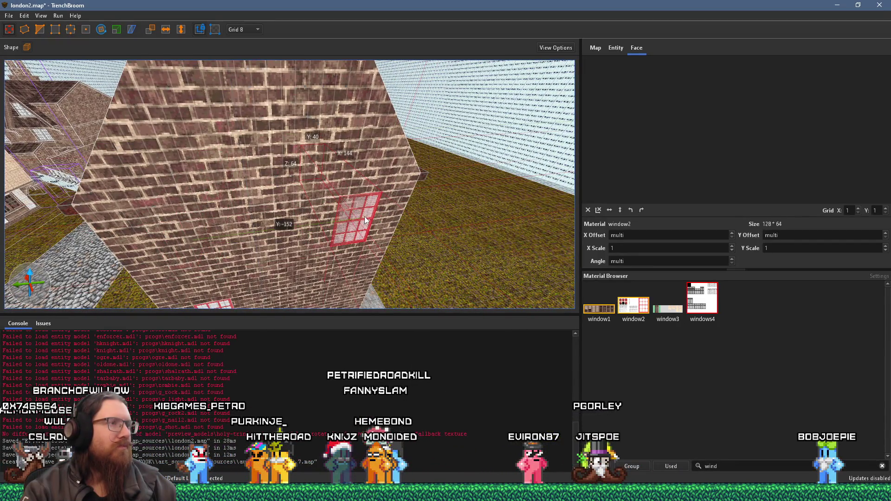
# Select the red window brush and orbit along the wall to its window faces.
pyautogui.click(388, 211)
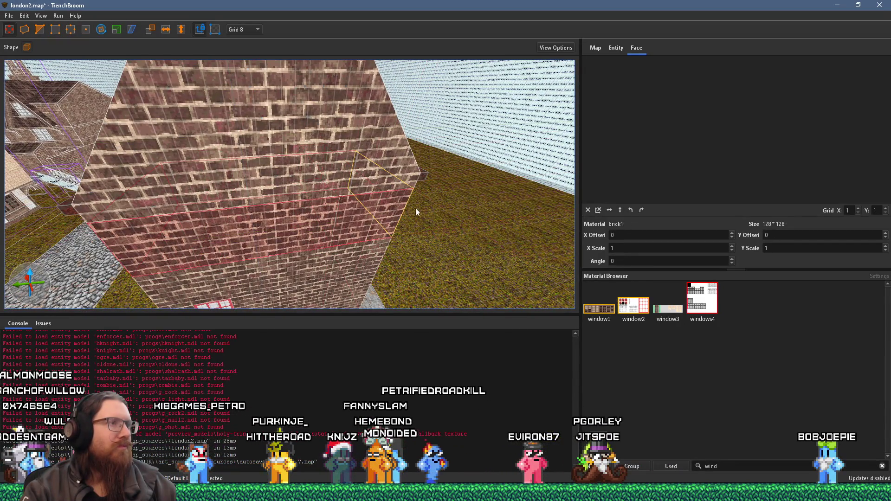
pyautogui.click(358, 216)
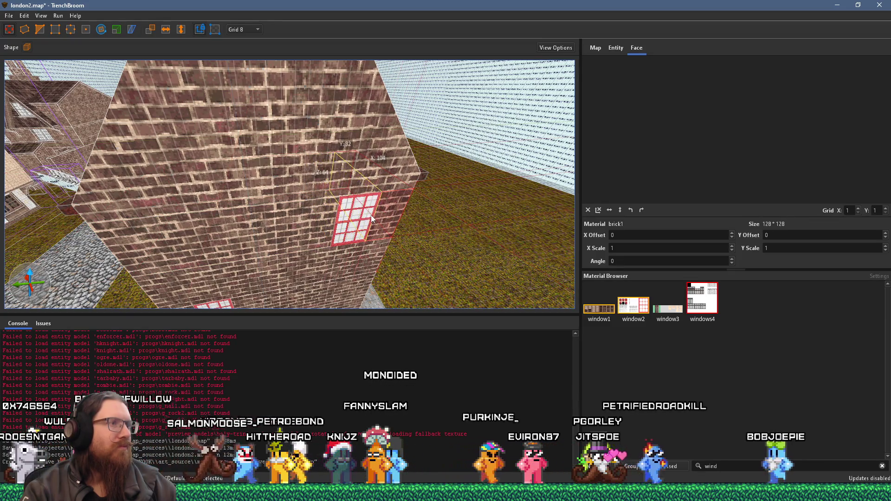
pyautogui.moveTo(386, 213)
pyautogui.mouseDown()
pyautogui.moveTo(99, 79)
pyautogui.moveTo(515, 145)
pyautogui.mouseUp()
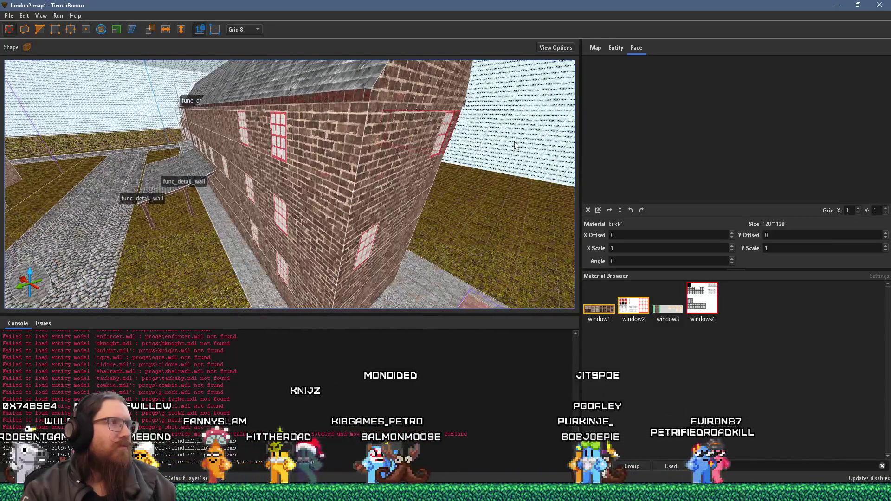
pyautogui.click(280, 150)
pyautogui.moveTo(280, 150)
pyautogui.mouseDown()
pyautogui.moveTo(146, 88)
pyautogui.moveTo(288, 119)
pyautogui.moveTo(199, 60)
pyautogui.moveTo(243, 173)
pyautogui.mouseUp()
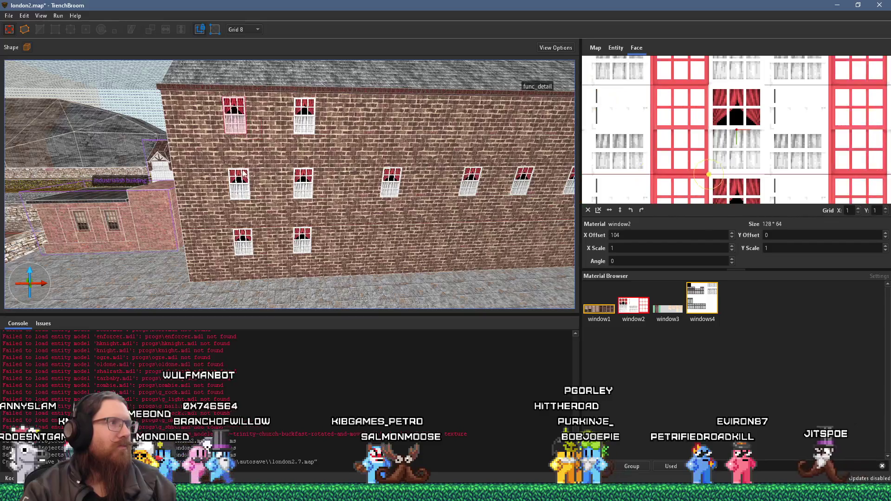
# Select several window faces across both rows and edit their X offset.
pyautogui.keyDown('ctrl'); pyautogui.keyDown('shift'); pyautogui.click(243, 174); pyautogui.keyUp('shift'); pyautogui.keyUp('ctrl')
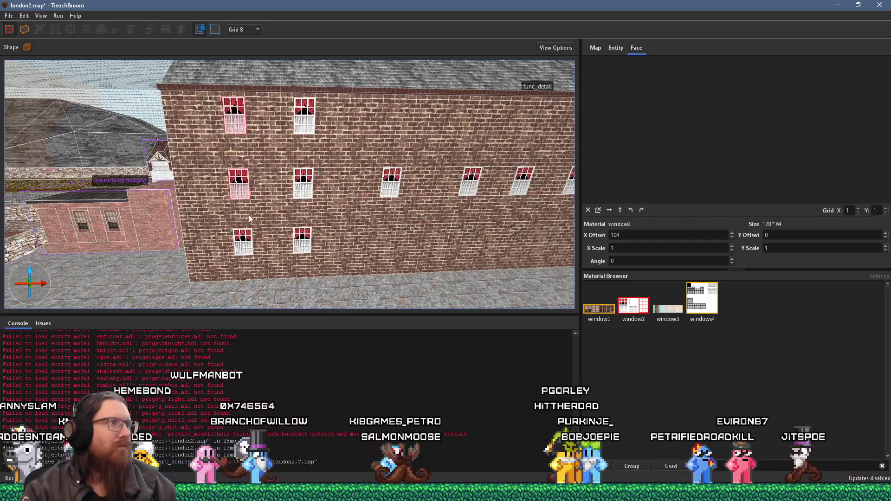
pyautogui.keyDown('ctrl'); pyautogui.keyDown('shift'); pyautogui.click(309, 181); pyautogui.keyUp('shift'); pyautogui.keyUp('ctrl')
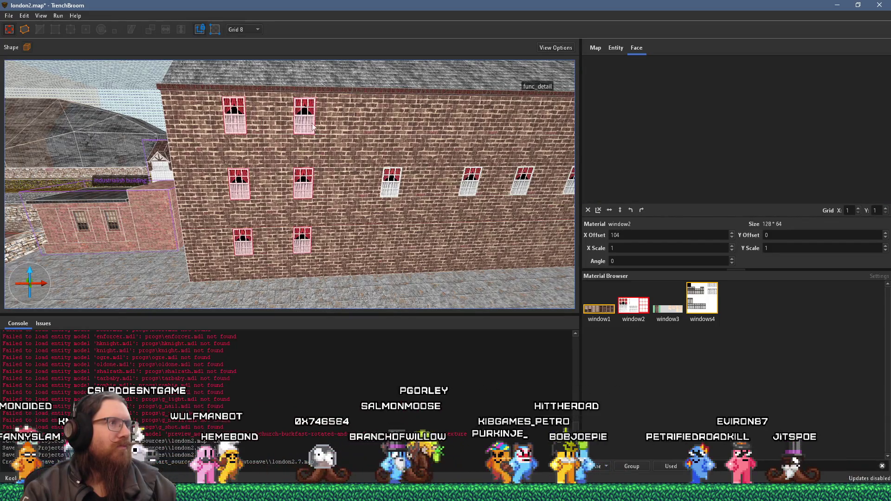
pyautogui.keyDown('ctrl'); pyautogui.keyDown('shift'); pyautogui.click(527, 183); pyautogui.keyUp('shift'); pyautogui.keyUp('ctrl')
pyautogui.moveTo(539, 175); pyautogui.dragTo(357, 183)
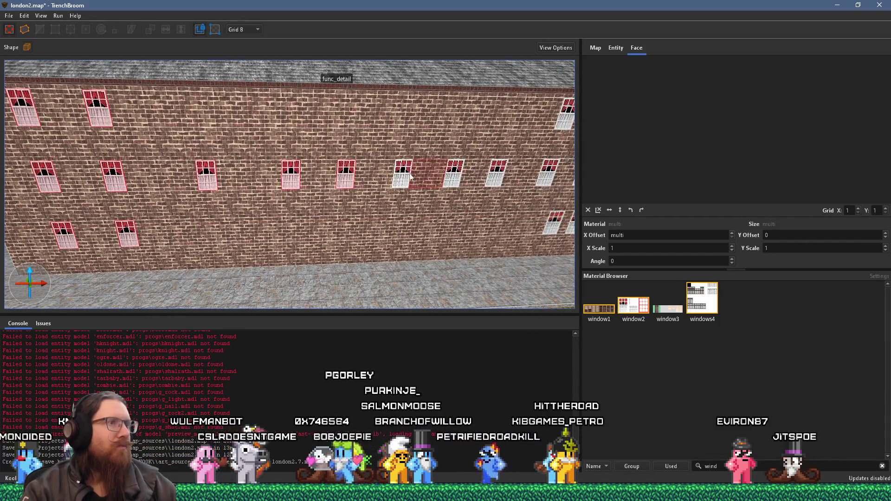
pyautogui.moveTo(457, 176); pyautogui.dragTo(290, 166)
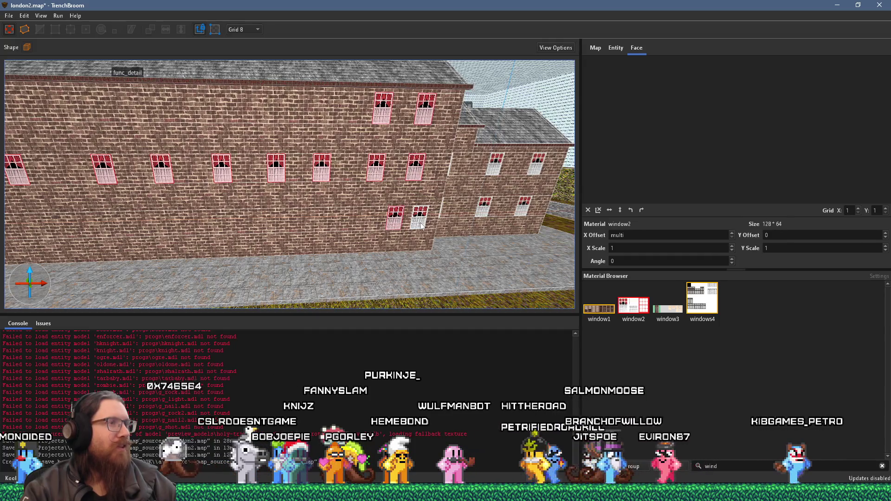
pyautogui.press('d')
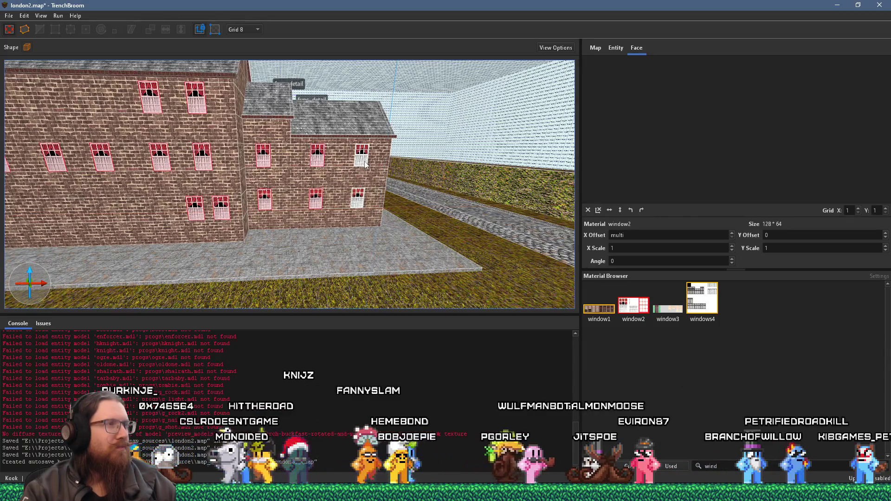
pyautogui.doubleClick(663, 235)
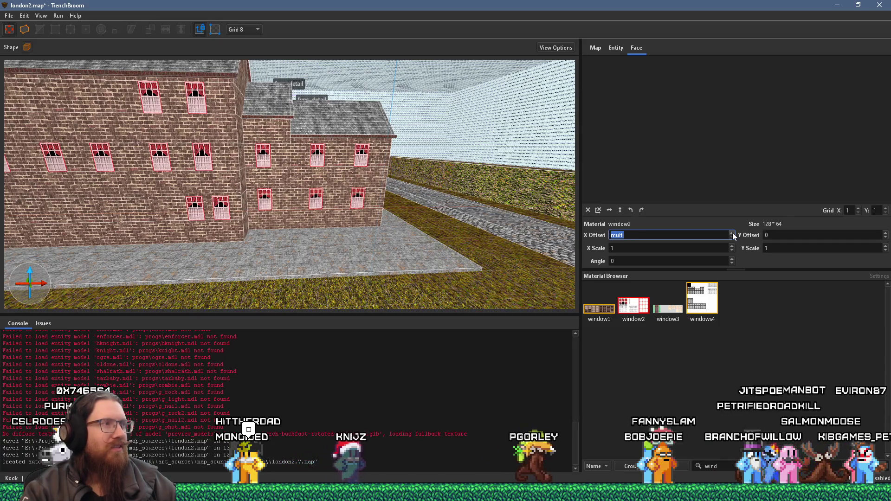
pyautogui.moveTo(395, 181)
pyautogui.mouseDown()
pyautogui.moveTo(375, 176)
pyautogui.moveTo(316, 255)
pyautogui.mouseUp()
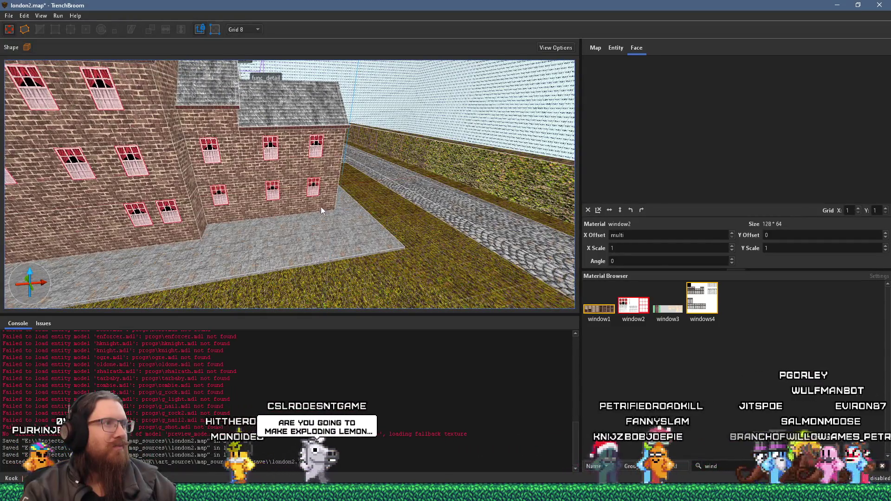
# Select the right-hand window faces and two window faces on the long wall.
pyautogui.keyDown('shift'); pyautogui.click(315, 192); pyautogui.keyUp('shift')
pyautogui.keyDown('ctrl'); pyautogui.keyDown('shift'); pyautogui.click(314, 153); pyautogui.keyUp('shift'); pyautogui.keyUp('ctrl')
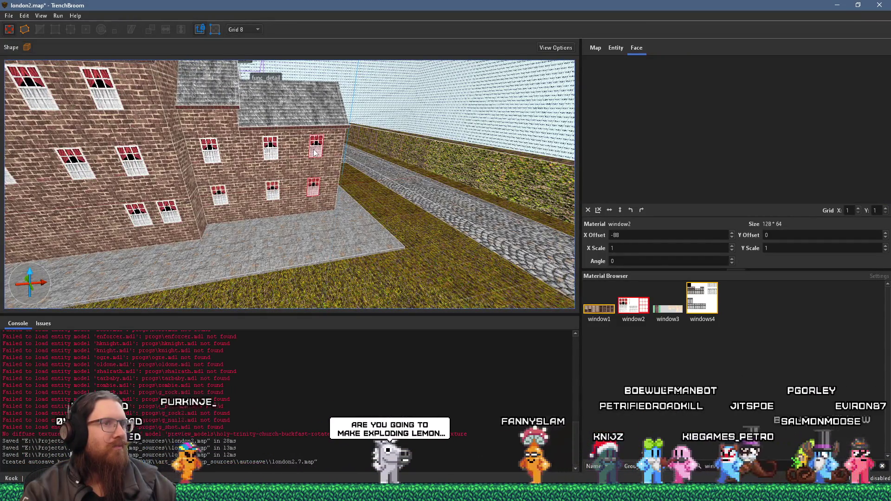
pyautogui.scroll(-4, 673, 235)
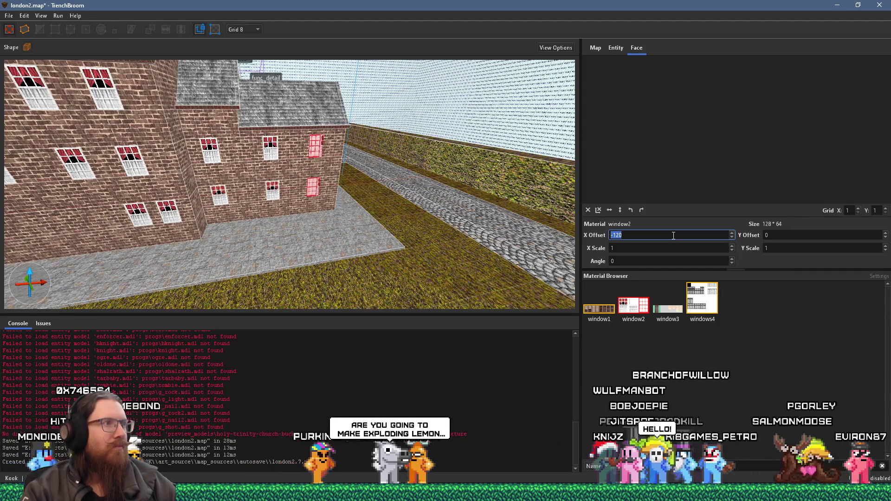
pyautogui.moveTo(578, 221)
pyautogui.mouseDown()
pyautogui.moveTo(450, 204)
pyautogui.moveTo(371, 167)
pyautogui.mouseUp()
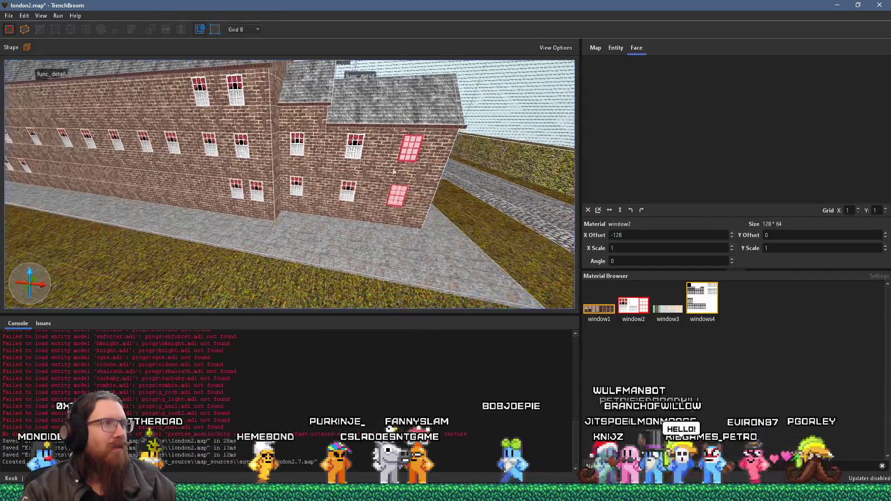
pyautogui.click(357, 157)
pyautogui.keyDown('ctrl'); pyautogui.keyDown('shift'); pyautogui.click(353, 194); pyautogui.keyUp('shift'); pyautogui.keyUp('ctrl')
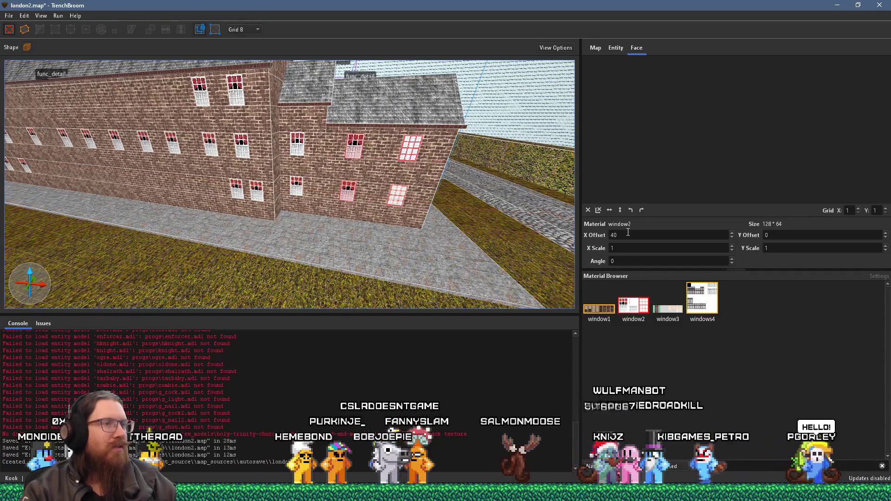
# Select window faces on the front wall and pick their X offset value.
pyautogui.press('d')
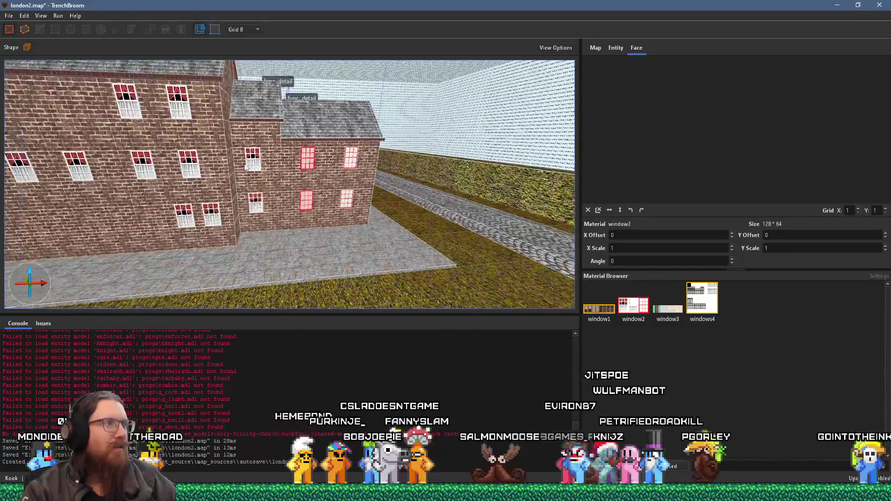
pyautogui.click(257, 199)
pyautogui.click(254, 168)
pyautogui.keyDown('ctrl'); pyautogui.keyDown('shift'); pyautogui.click(255, 202); pyautogui.keyUp('shift'); pyautogui.keyUp('ctrl')
pyautogui.doubleClick(629, 236)
pyautogui.write('24')
# Set the X offset of the taller wall's two window faces to 32.
pyautogui.press('a')
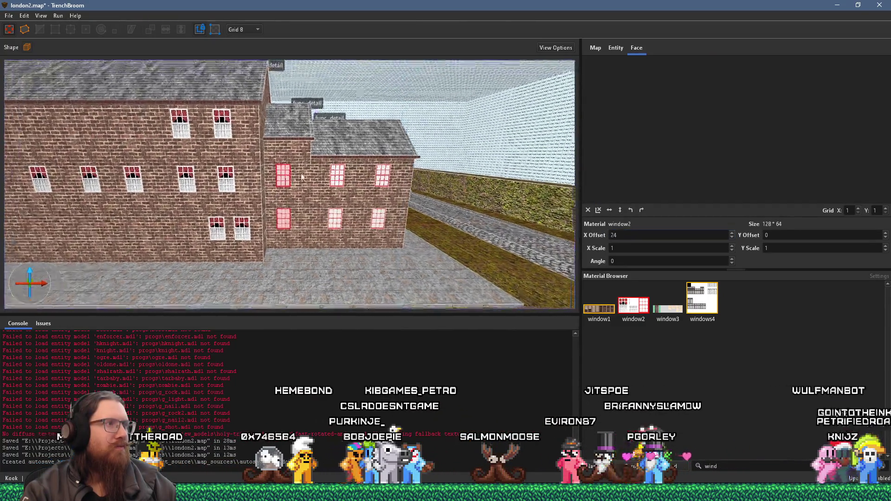
pyautogui.keyDown('ctrl'); pyautogui.keyDown('shift'); pyautogui.click(308, 179); pyautogui.keyUp('shift'); pyautogui.keyUp('ctrl')
pyautogui.keyDown('ctrl'); pyautogui.keyDown('shift'); pyautogui.click(306, 133); pyautogui.keyUp('shift'); pyautogui.keyUp('ctrl')
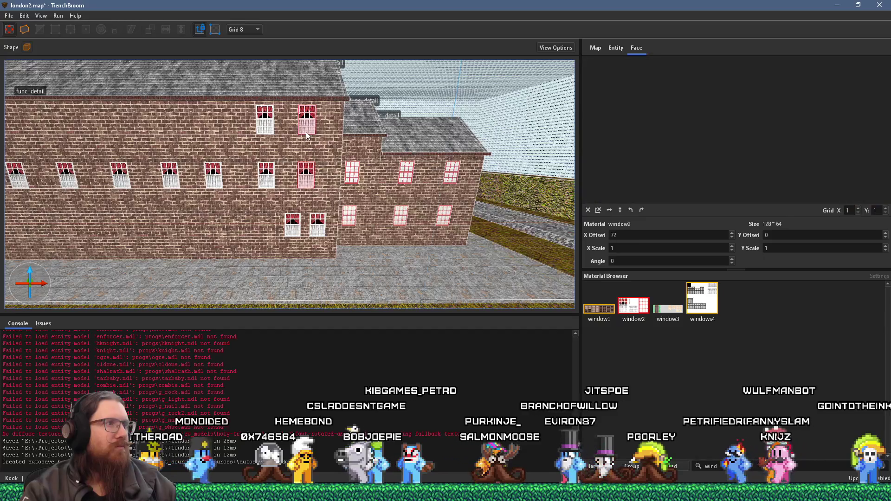
pyautogui.doubleClick(647, 236)
pyautogui.write('32')
pyautogui.press('Return')
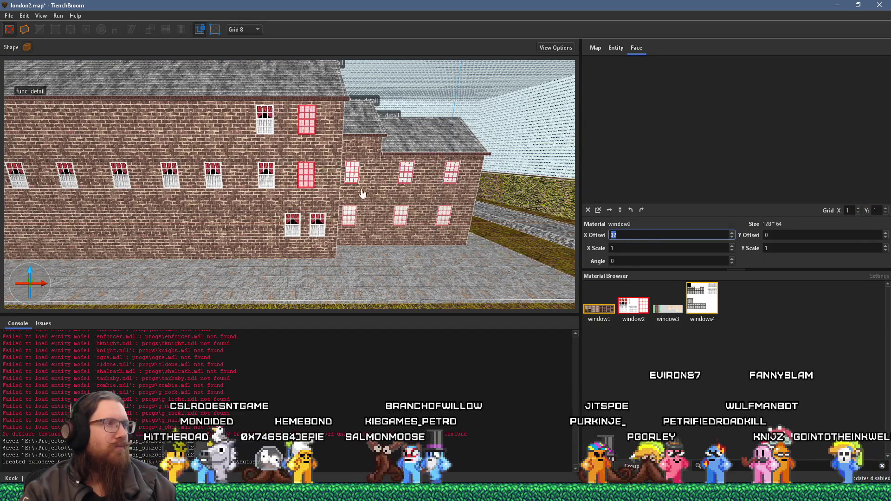
# Shift those window textures further sideways with an X offset of 8.
pyautogui.press('a')
pyautogui.press('Left')
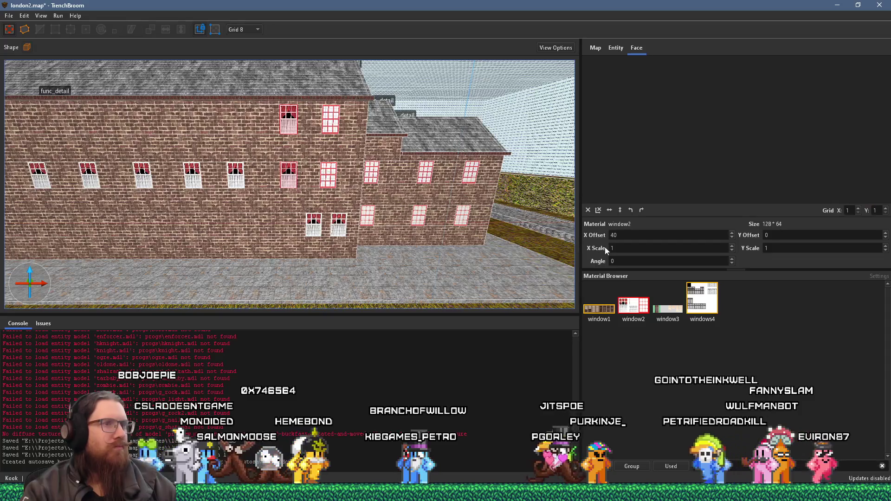
pyautogui.doubleClick(626, 236)
pyautogui.write('8')
pyautogui.press('Return')
# Set the lower window face's X offset to 64, then undo back to 40.
pyautogui.press('a')
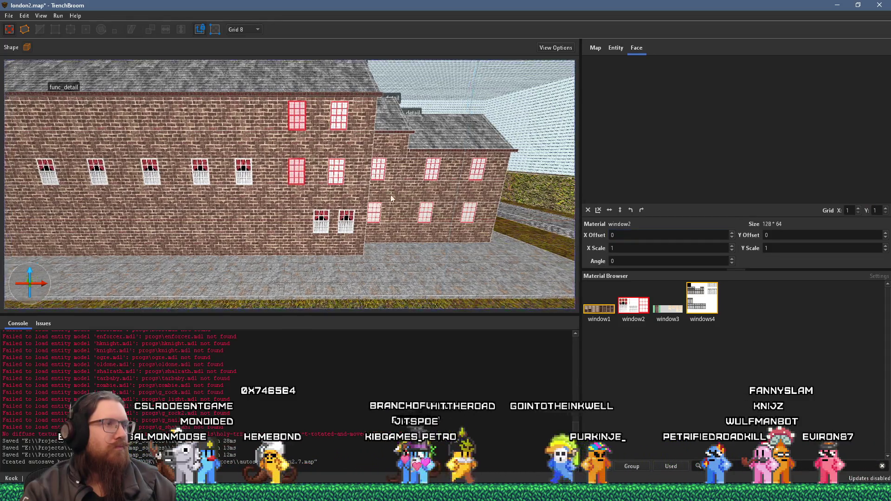
pyautogui.click(340, 219)
pyautogui.doubleClick(627, 235)
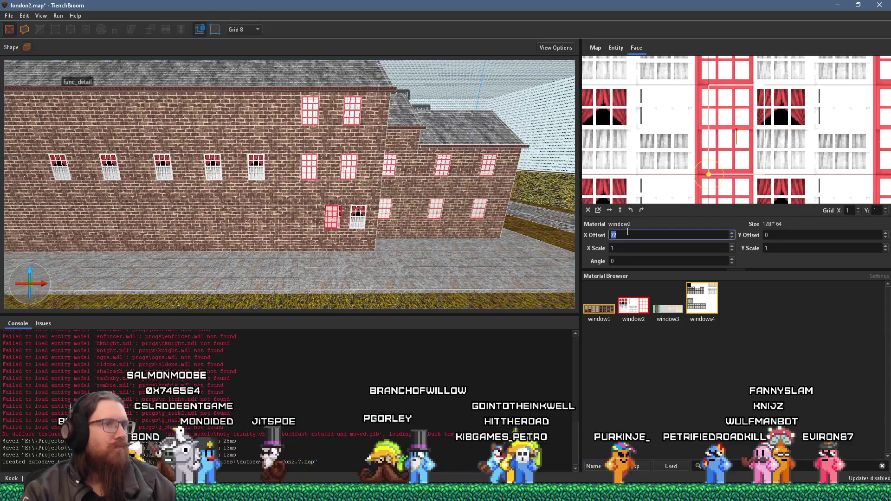
pyautogui.write('64')
pyautogui.press('Return')
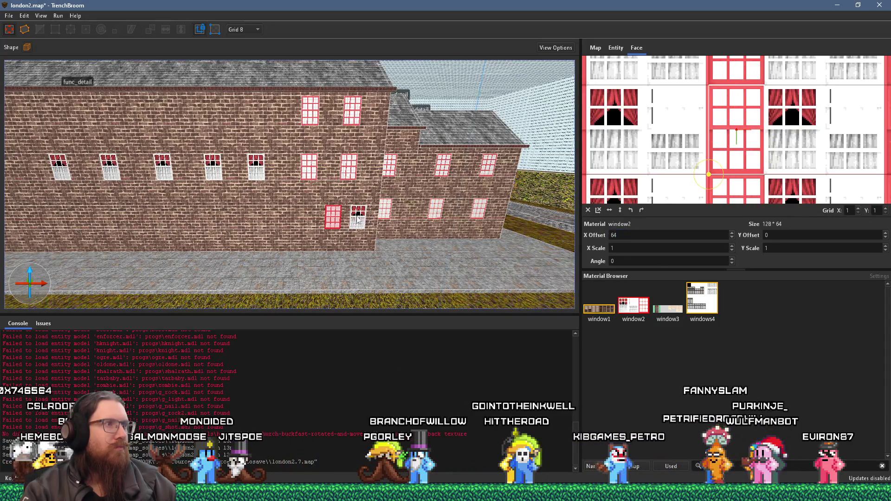
pyautogui.press('Left')
pyautogui.press('Left')
pyautogui.press('Left')
pyautogui.scroll(-5, 631, 238)
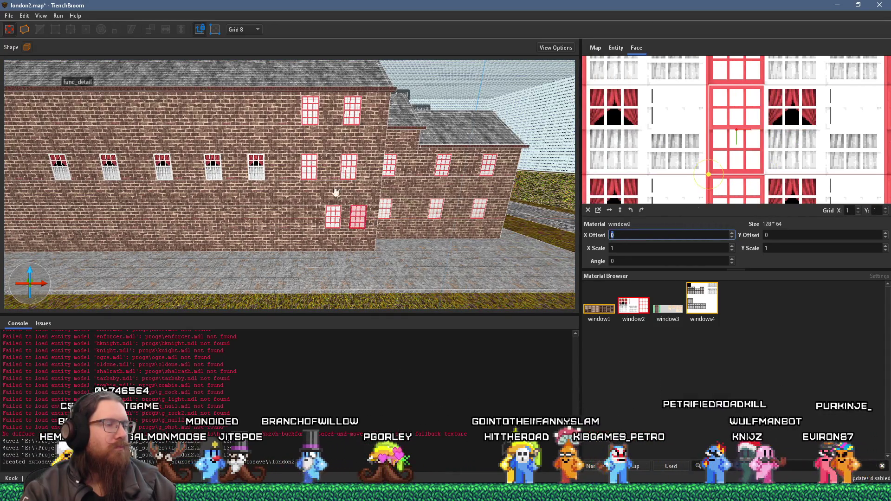
pyautogui.scroll(5, 386, 192)
pyautogui.hotkey('ctrl', 'z')
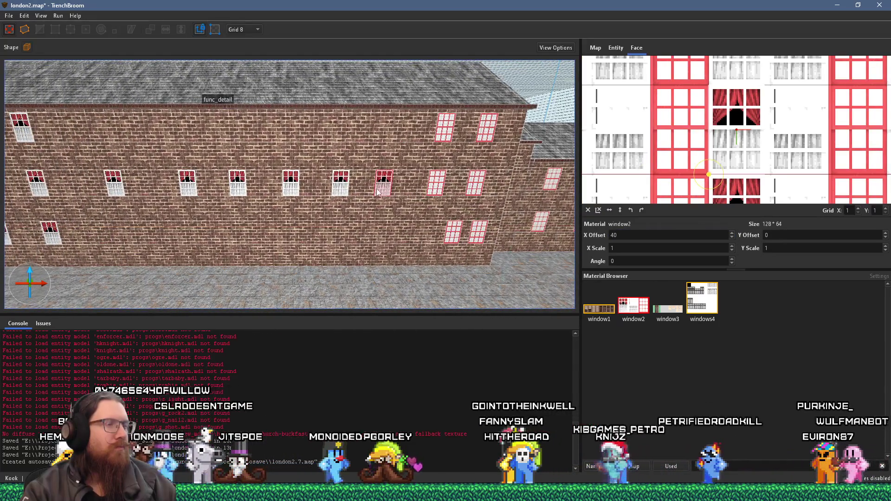
pyautogui.scroll(-3, 635, 234)
pyautogui.scroll(-2, 635, 234)
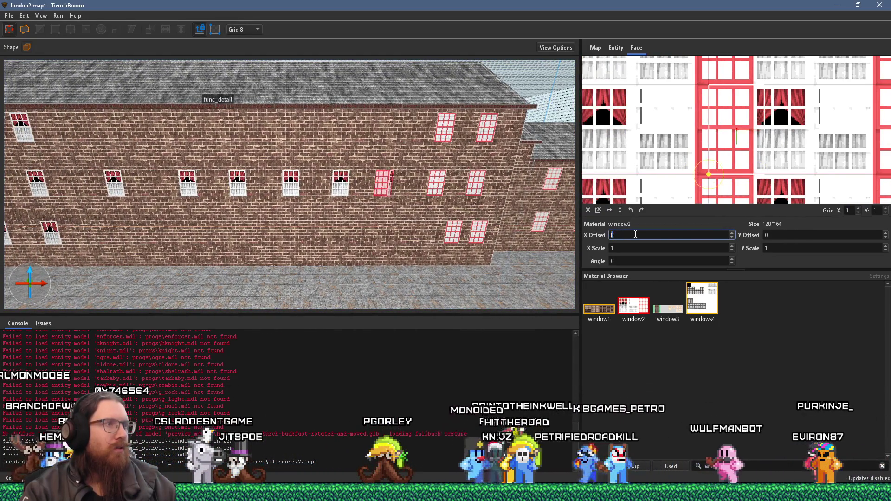
# Select two misaligned window faces and edit their shared X offset.
pyautogui.press('a')
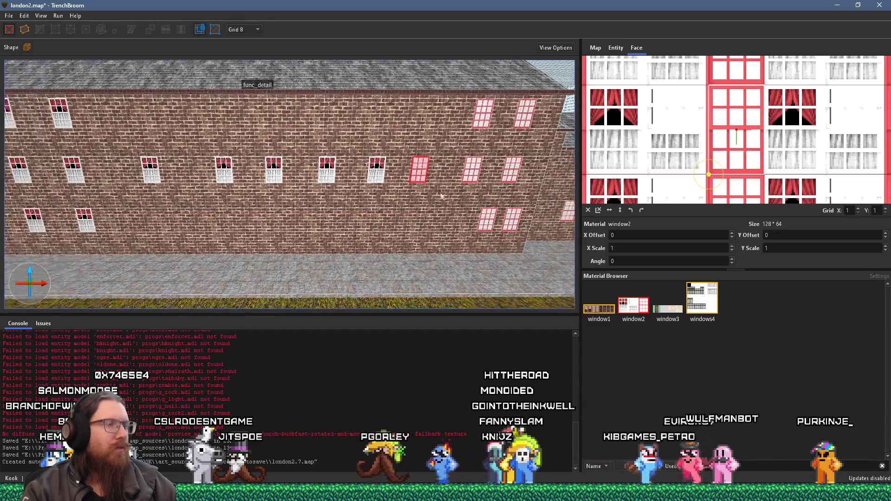
pyautogui.click(391, 217)
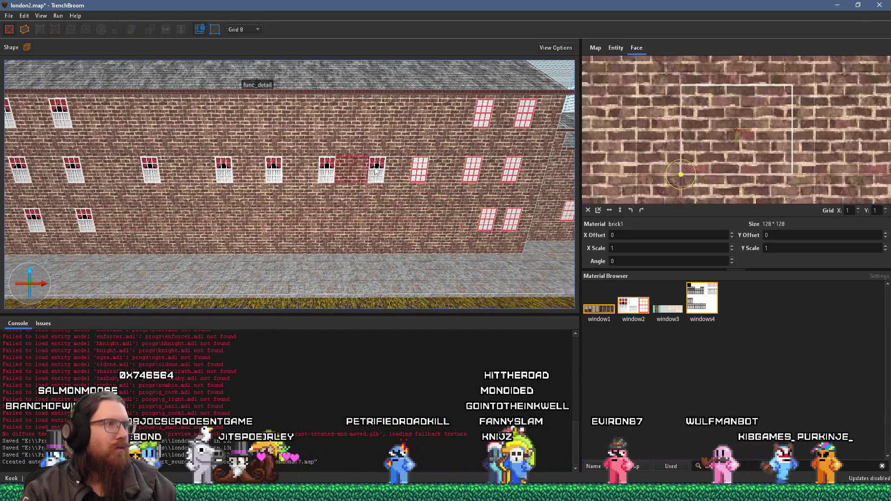
pyautogui.click(375, 171)
pyautogui.scroll(-3, 634, 235)
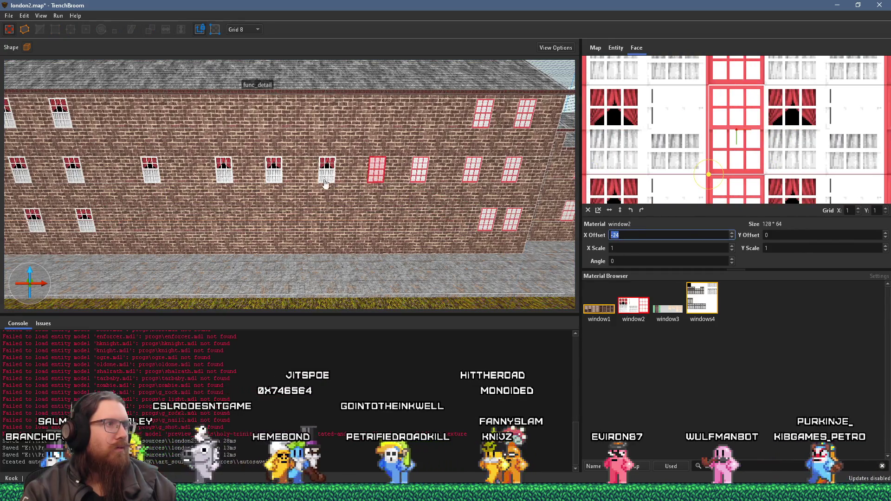
pyautogui.keyDown('ctrl'); pyautogui.keyDown('shift'); pyautogui.click(327, 172); pyautogui.keyUp('shift'); pyautogui.keyUp('ctrl')
pyautogui.click(624, 235)
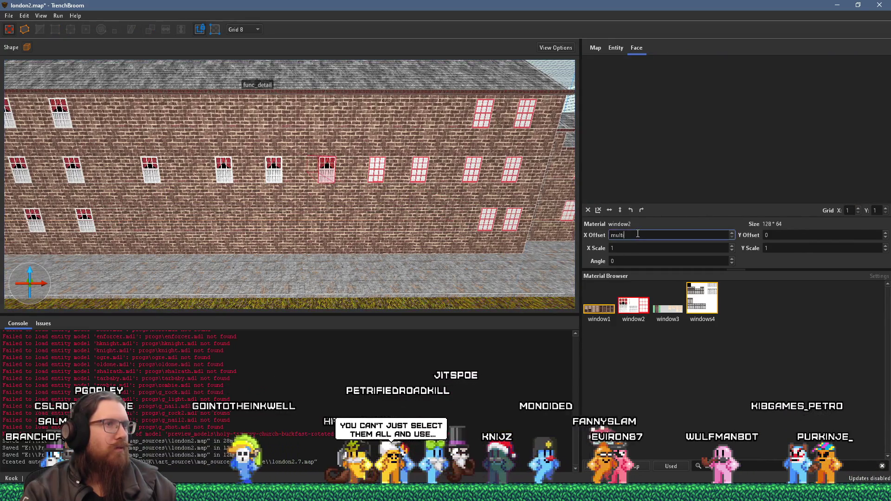
# Realign the next window faces, moving the curtained window's texture to offset -40.
pyautogui.keyDown('shift'); pyautogui.click(326, 173); pyautogui.keyUp('shift')
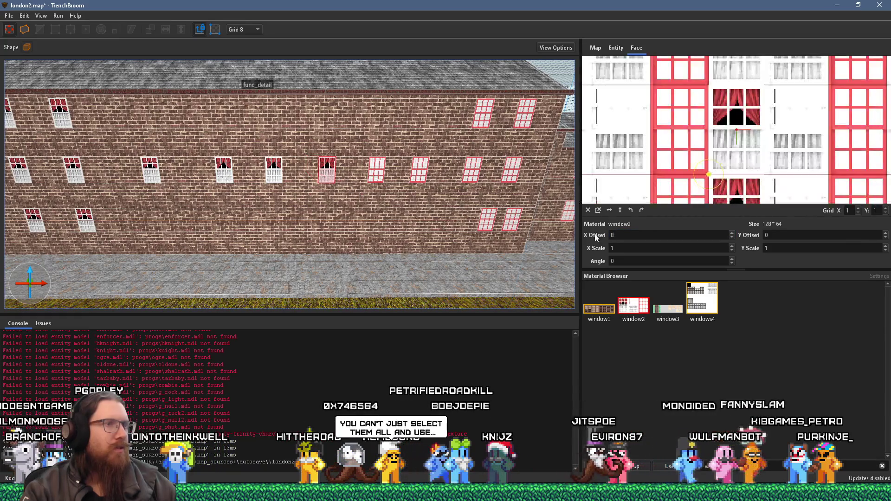
pyautogui.scroll(-4, 620, 234)
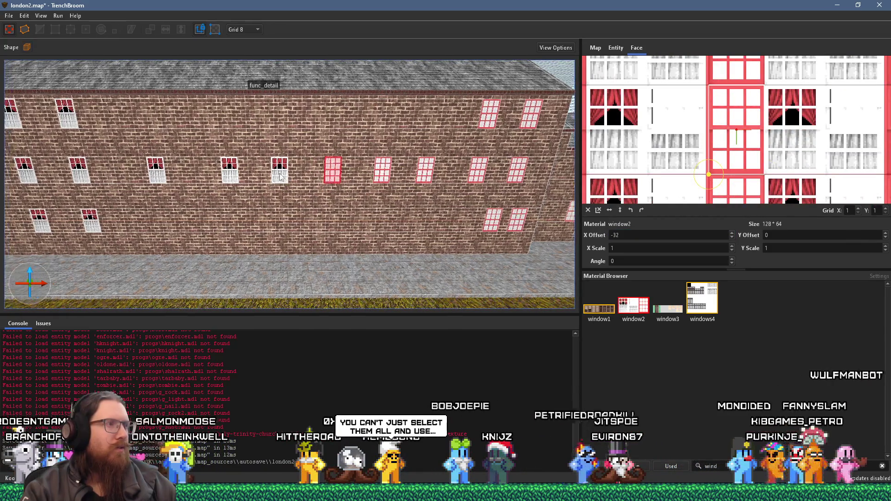
pyautogui.keyDown('alt'); pyautogui.keyDown('shift'); pyautogui.click(279, 174); pyautogui.keyUp('shift'); pyautogui.keyUp('alt')
pyautogui.press('a')
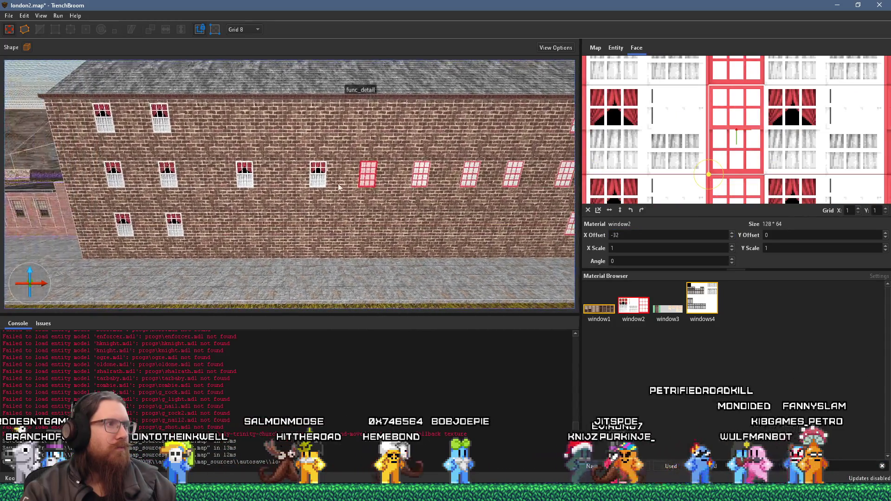
pyautogui.keyDown('shift'); pyautogui.click(318, 174); pyautogui.keyUp('shift')
pyautogui.scroll(-5, 624, 233)
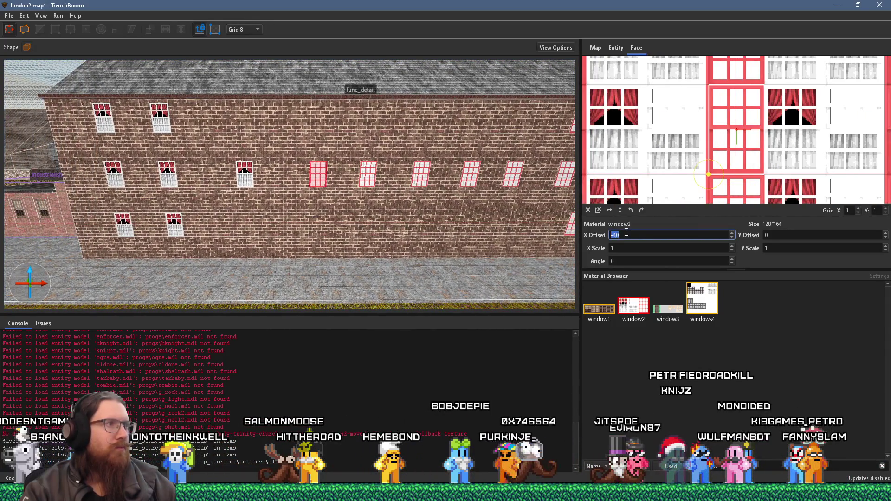
pyautogui.press('a')
# Align the next curtained window's texture at offset 104.
pyautogui.keyDown('shift'); pyautogui.click(326, 176); pyautogui.keyUp('shift')
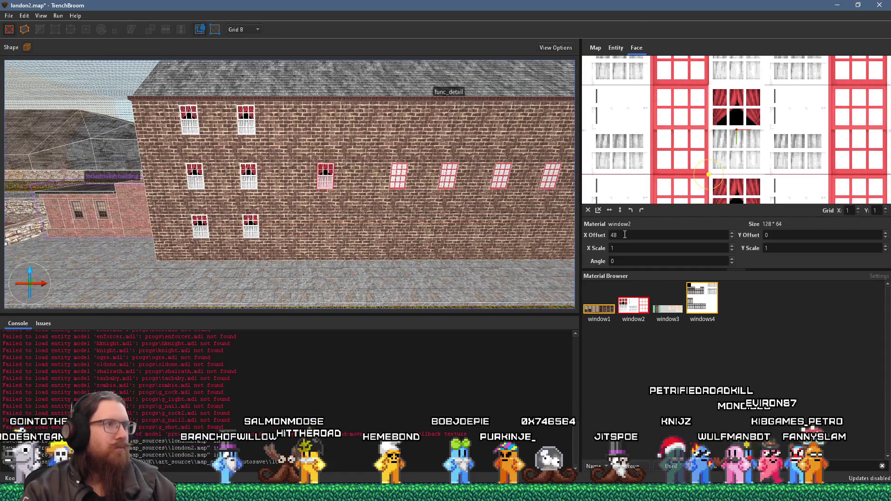
pyautogui.scroll(7, 625, 235)
pyautogui.press('a')
# Select the upper, middle and left-column window faces toward the wall's left end.
pyautogui.keyDown('shift'); pyautogui.click(293, 122); pyautogui.keyUp('shift')
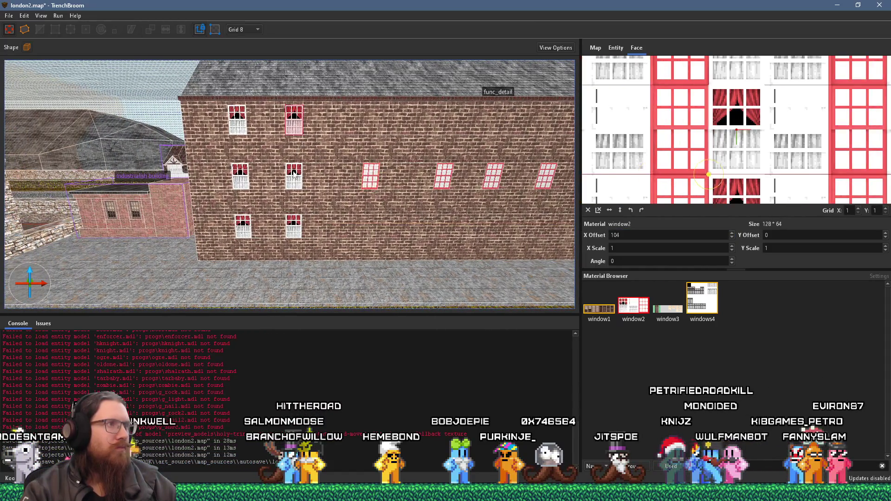
pyautogui.keyDown('ctrl'); pyautogui.keyDown('shift'); pyautogui.click(293, 173); pyautogui.keyUp('shift'); pyautogui.keyUp('ctrl')
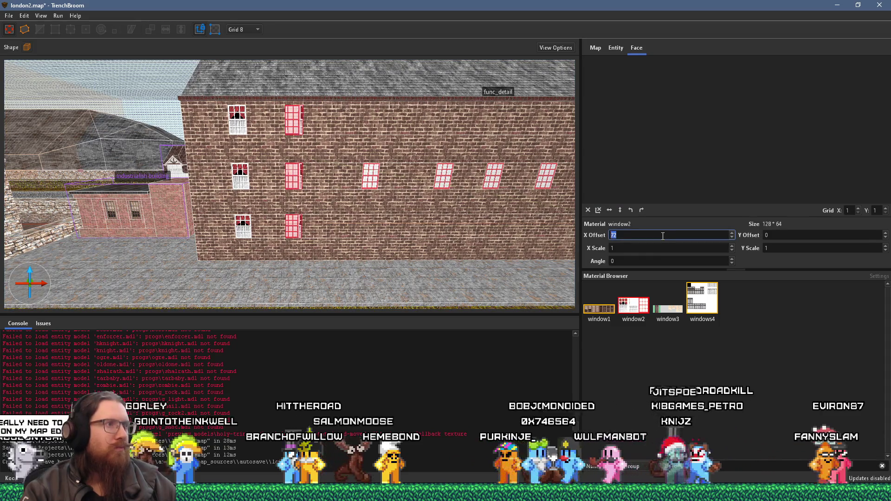
pyautogui.press('a')
pyautogui.keyDown('shift'); pyautogui.click(307, 173); pyautogui.keyUp('shift')
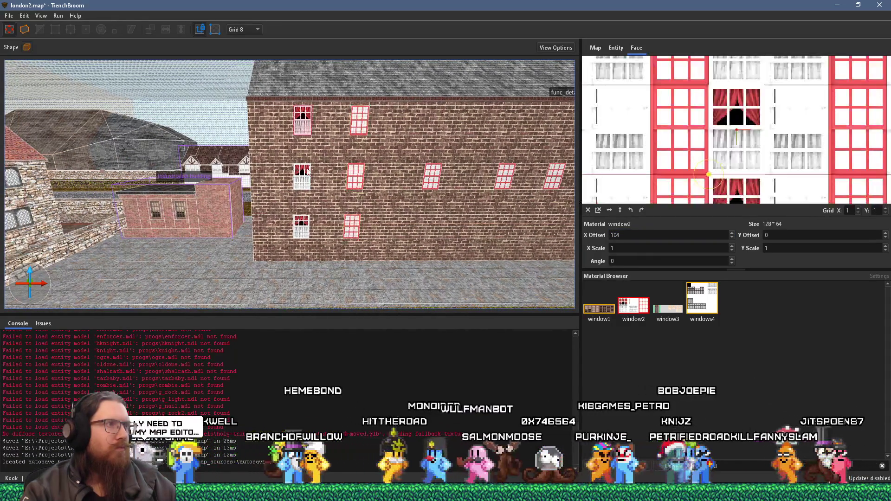
pyautogui.keyDown('ctrl'); pyautogui.keyDown('shift'); pyautogui.click(302, 226); pyautogui.keyUp('shift'); pyautogui.keyUp('ctrl')
pyautogui.scroll(-2, 640, 234)
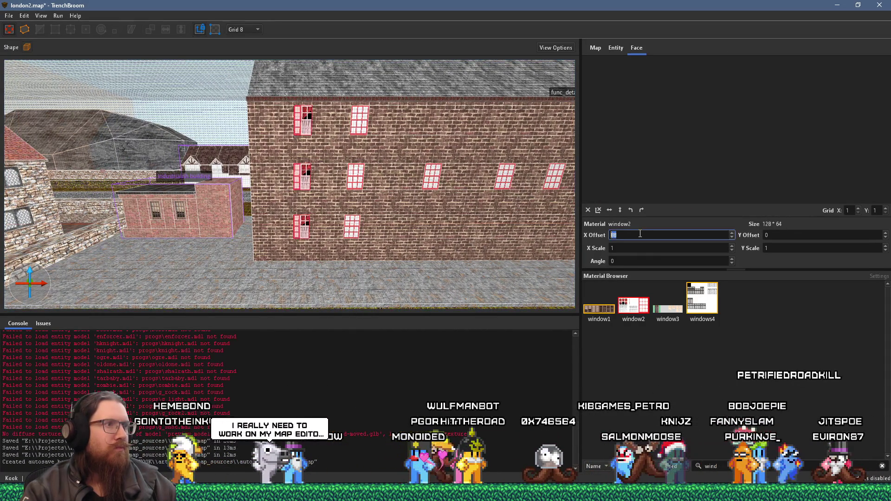
pyautogui.scroll(-3, 640, 234)
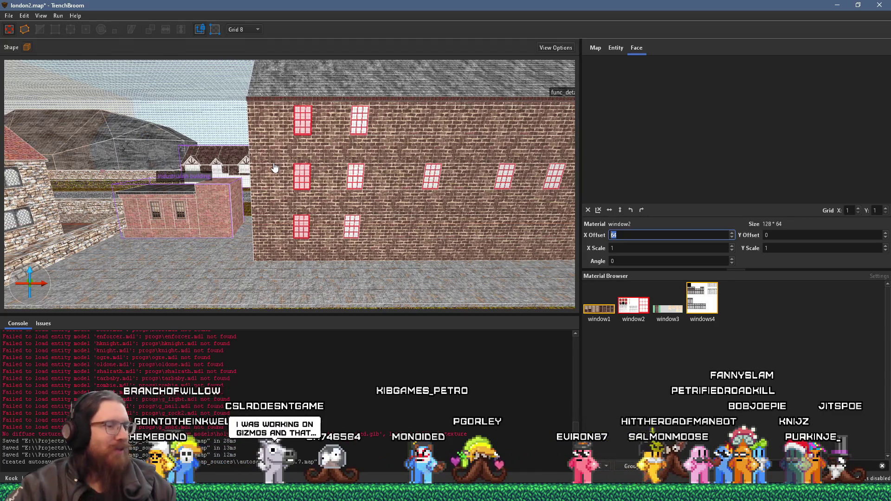
pyautogui.moveTo(397, 168)
pyautogui.mouseDown()
pyautogui.moveTo(173, 124)
pyautogui.moveTo(333, 139)
pyautogui.moveTo(501, 123)
pyautogui.moveTo(409, 190)
pyautogui.moveTo(319, 138)
pyautogui.moveTo(359, 158)
pyautogui.moveTo(338, 231)
pyautogui.moveTo(105, 148)
pyautogui.moveTo(319, 204)
pyautogui.moveTo(412, 255)
pyautogui.moveTo(292, 235)
pyautogui.mouseUp()
# Move the red window brush down the brick wall, then deselect everything.
pyautogui.click(337, 231)
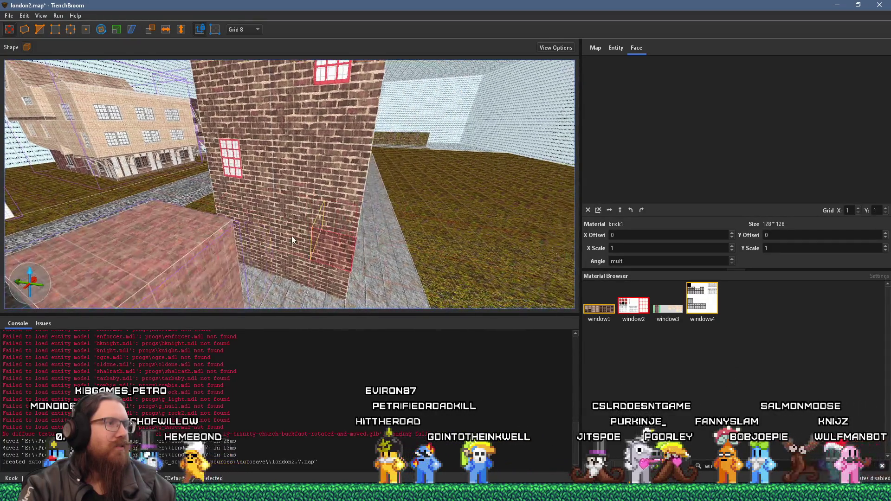
pyautogui.click(337, 71)
pyautogui.moveTo(338, 71); pyautogui.dragTo(338, 226)
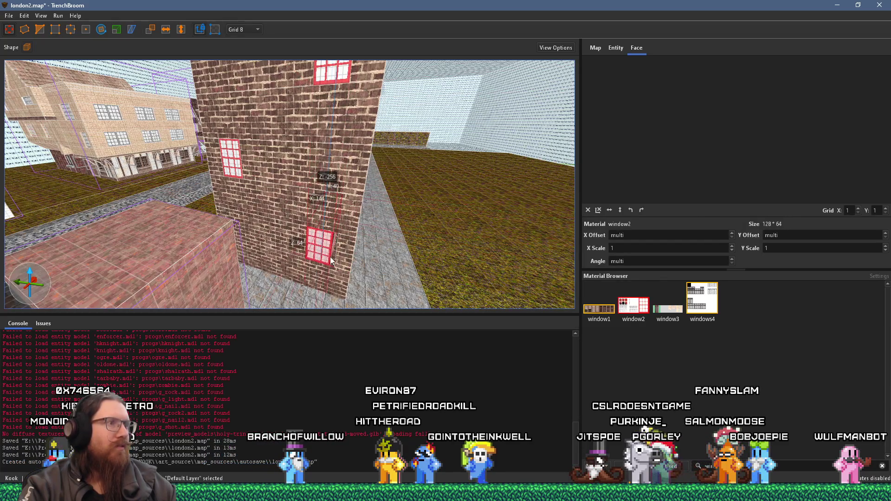
pyautogui.click(343, 255)
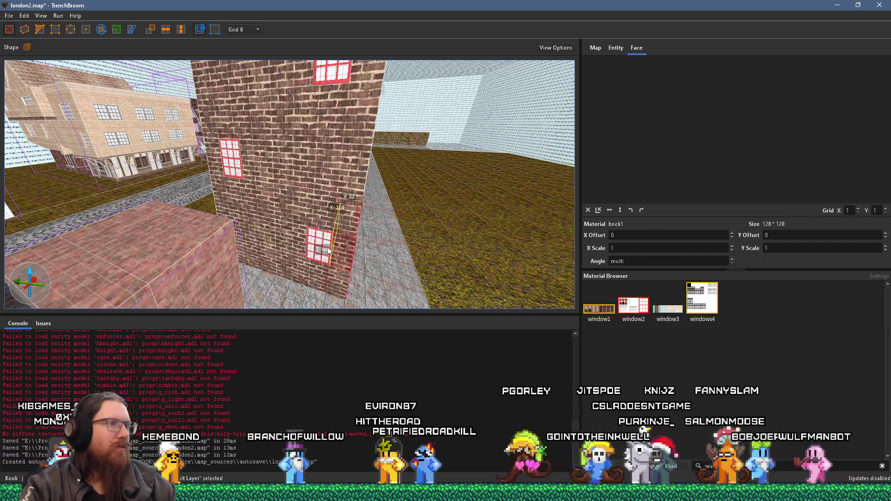
pyautogui.press('Escape')
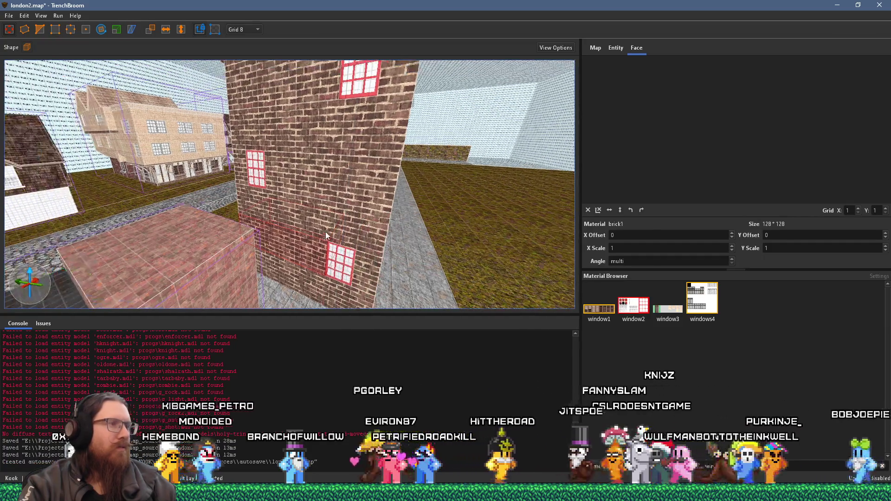
# Pick a long-wall window face's X offset, then turn toward the side buildings.
pyautogui.moveTo(367, 221)
pyautogui.mouseDown()
pyautogui.moveTo(328, 209)
pyautogui.moveTo(377, 190)
pyautogui.moveTo(288, 160)
pyautogui.mouseUp()
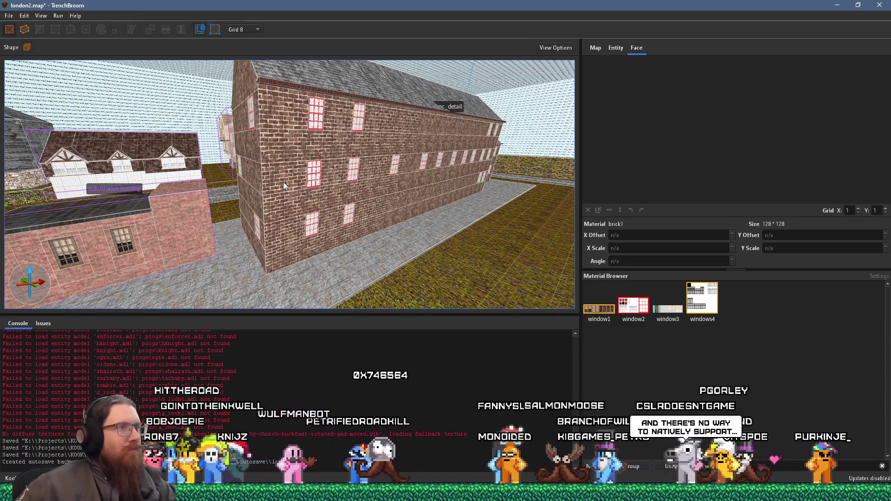
pyautogui.press('d')
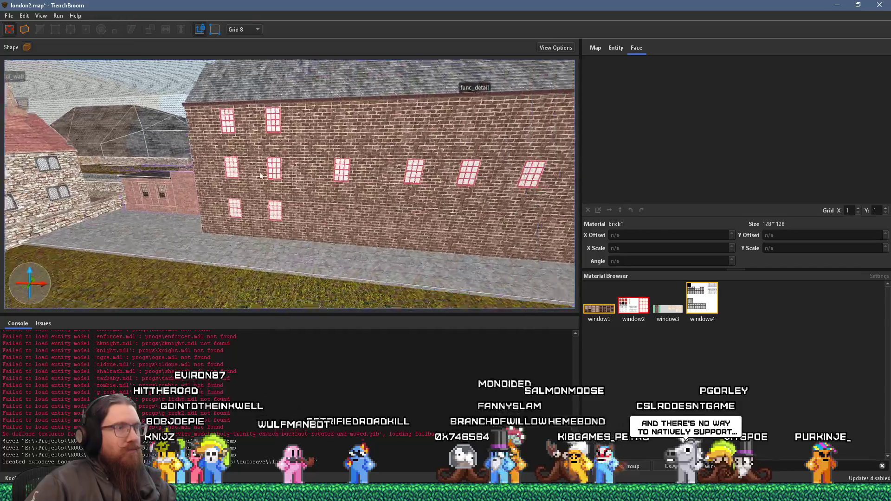
pyautogui.press('d')
pyautogui.keyDown('shift'); pyautogui.click(331, 167); pyautogui.keyUp('shift')
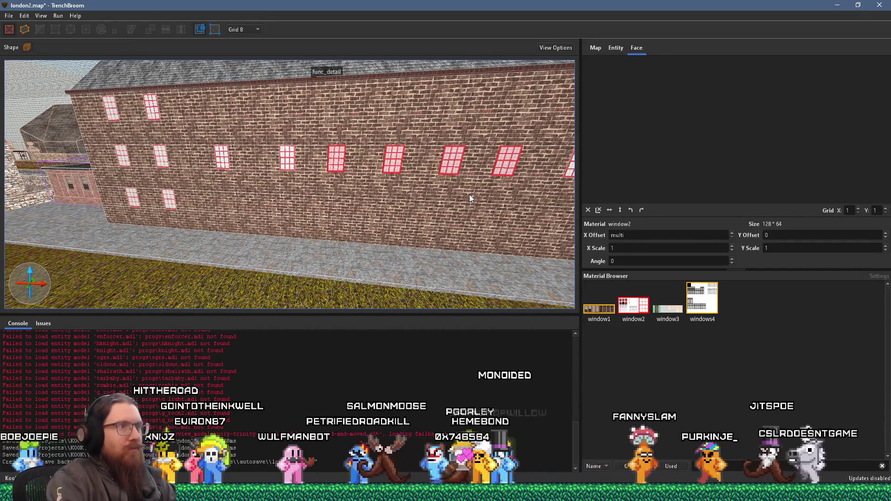
pyautogui.press('a')
pyautogui.press('w')
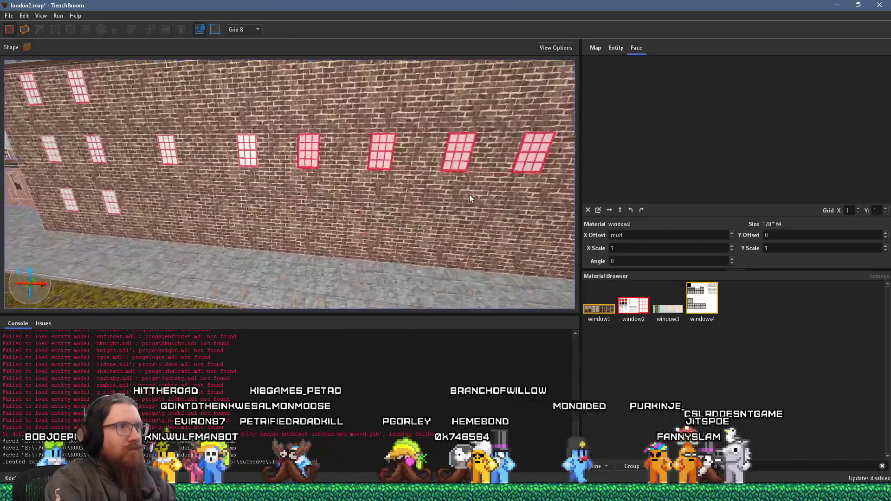
pyautogui.press('s')
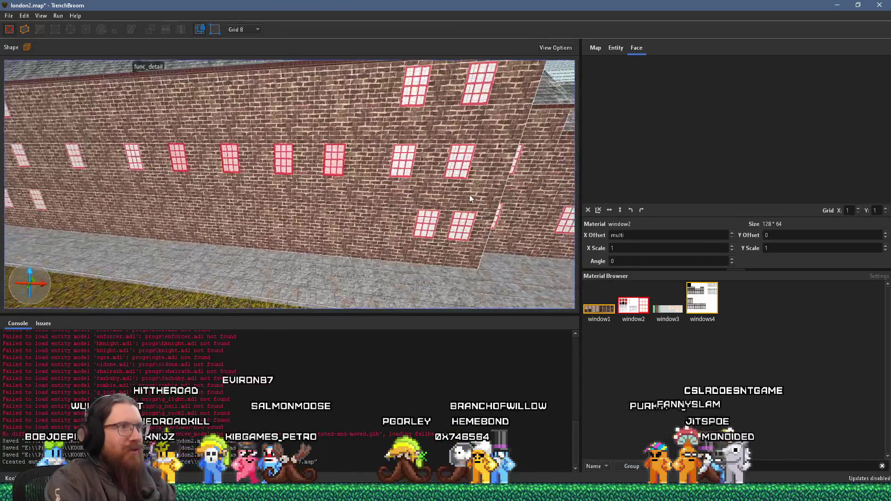
pyautogui.press('w')
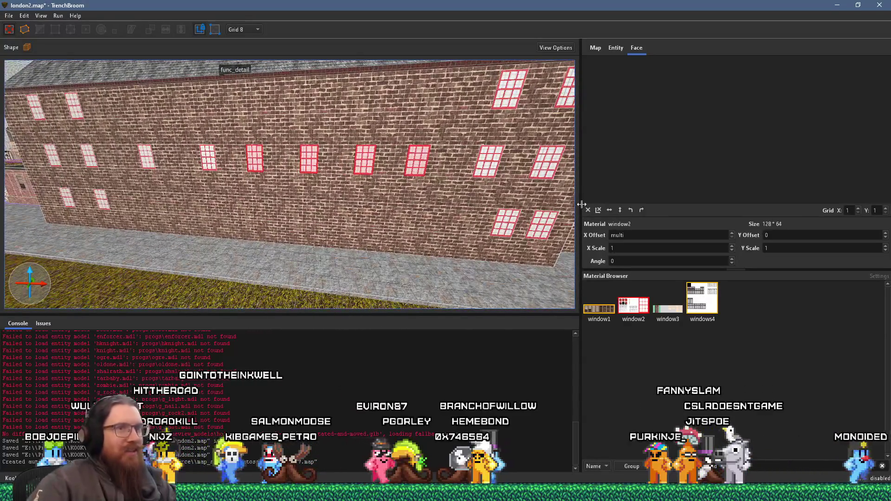
pyautogui.doubleClick(630, 238)
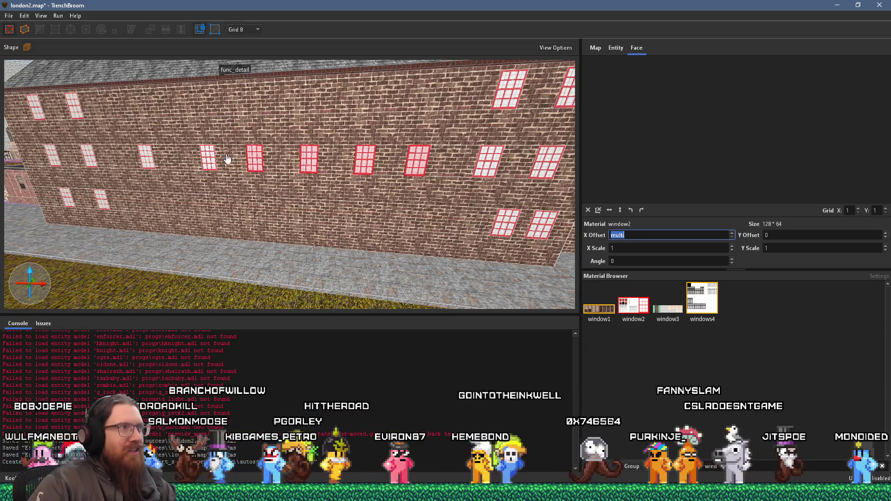
pyautogui.scroll(-3, 210, 152)
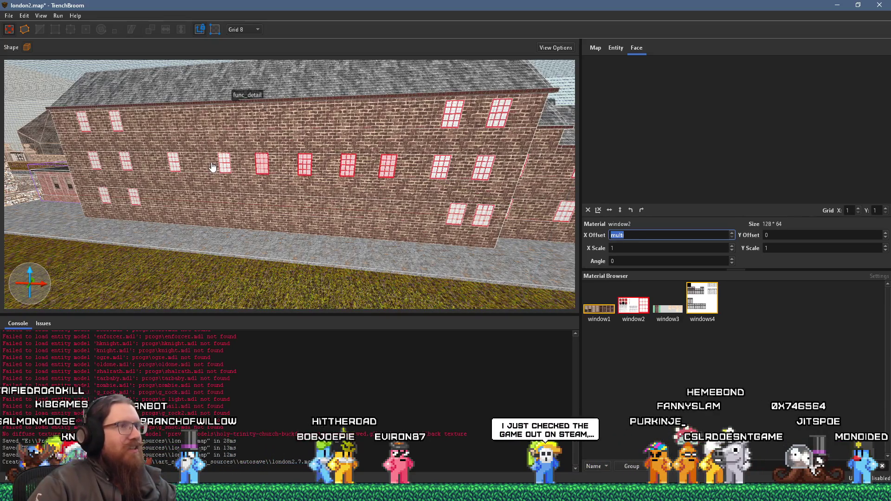
pyautogui.moveTo(213, 167)
pyautogui.mouseDown()
pyautogui.moveTo(162, 185)
pyautogui.moveTo(224, 179)
pyautogui.moveTo(181, 183)
pyautogui.moveTo(166, 158)
pyautogui.moveTo(155, 173)
pyautogui.moveTo(108, 169)
pyautogui.moveTo(260, 176)
pyautogui.moveTo(369, 161)
pyautogui.moveTo(148, 164)
pyautogui.mouseUp()
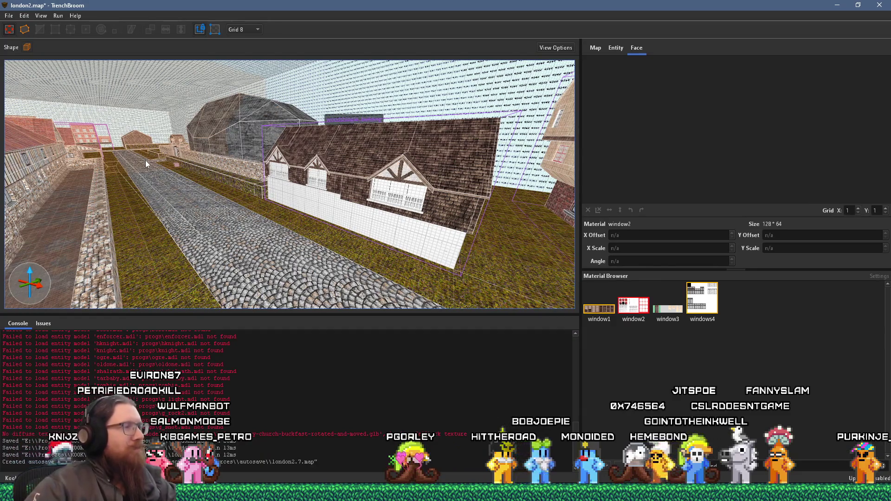
pyautogui.hotkey('alt', 'Tab')
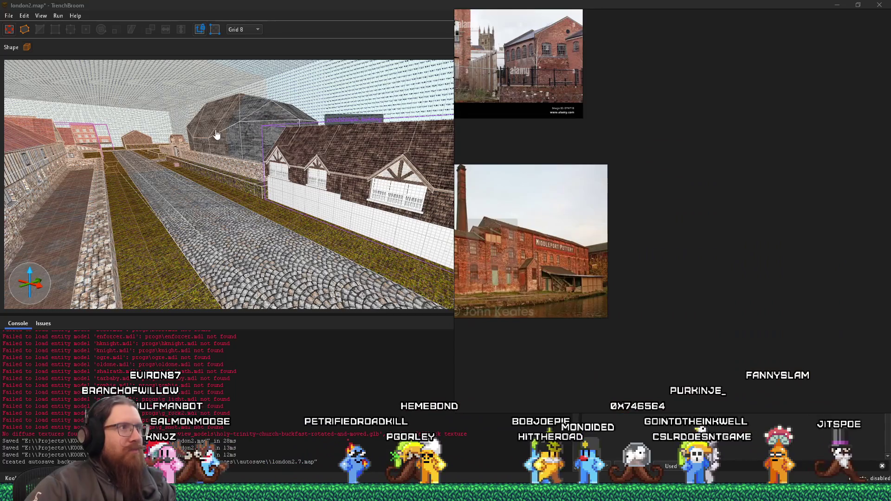
pyautogui.click(209, 130)
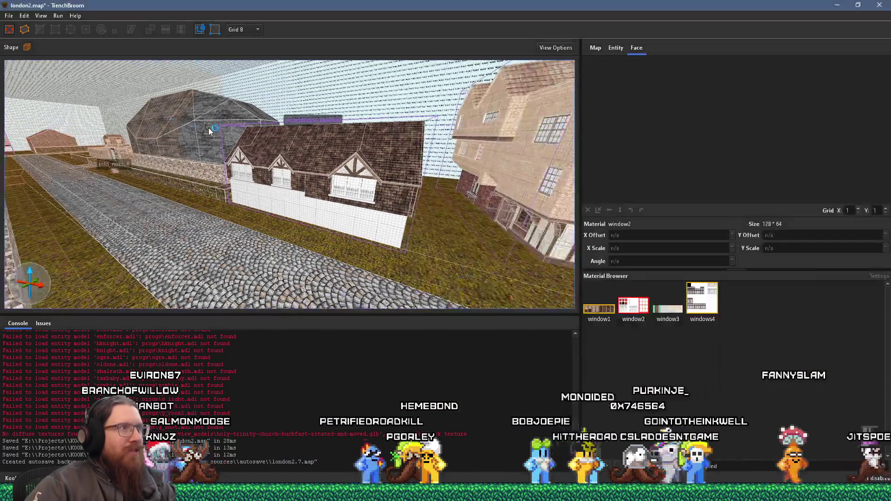
pyautogui.press('s')
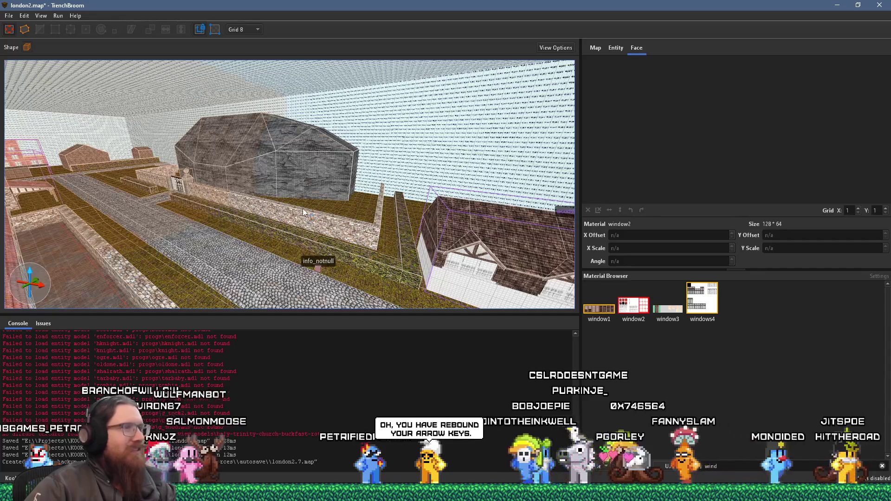
pyautogui.press('s')
pyautogui.press('Right')
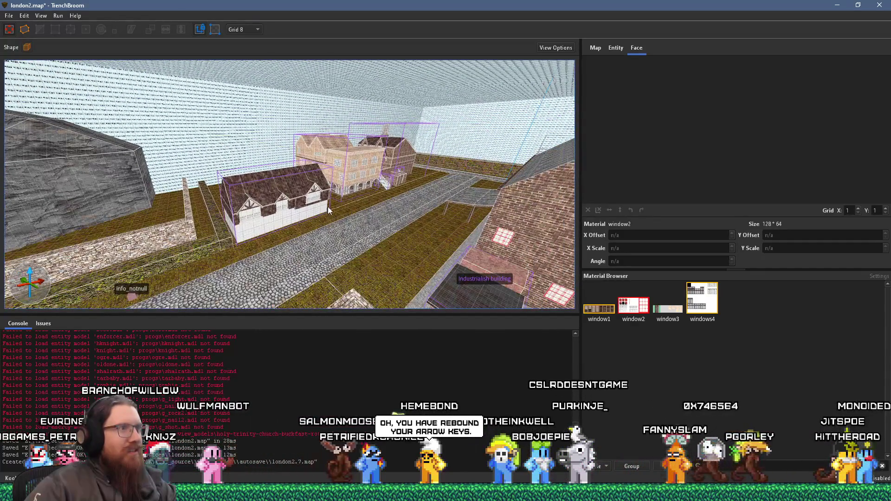
pyautogui.press('w')
pyautogui.moveTo(307, 199)
pyautogui.mouseDown()
pyautogui.moveTo(129, 189)
pyautogui.moveTo(347, 185)
pyautogui.moveTo(101, 150)
pyautogui.moveTo(303, 168)
pyautogui.moveTo(262, 164)
pyautogui.mouseUp()
pyautogui.hotkey('alt', 'Tab')
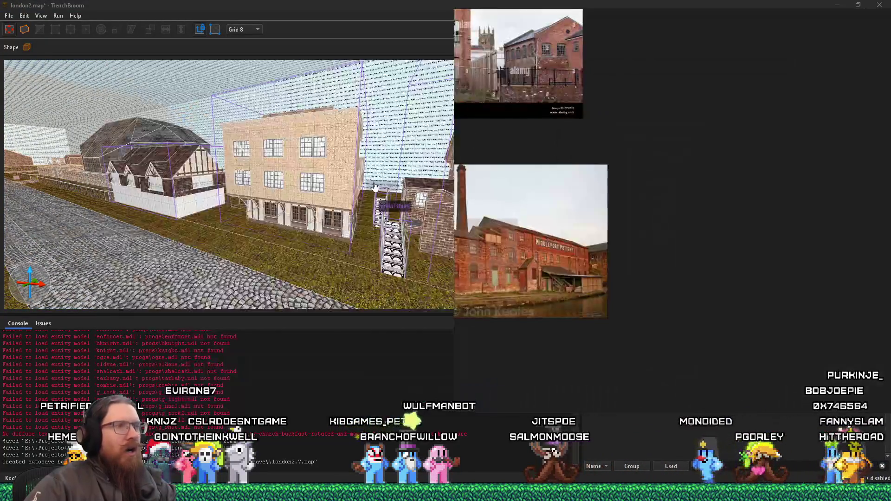
# Pan the London2 board onto the Tudor street photos, then fly down beside the Tudor house.
pyautogui.scroll(-5, 562, 191)
pyautogui.scroll(5, 561, 190)
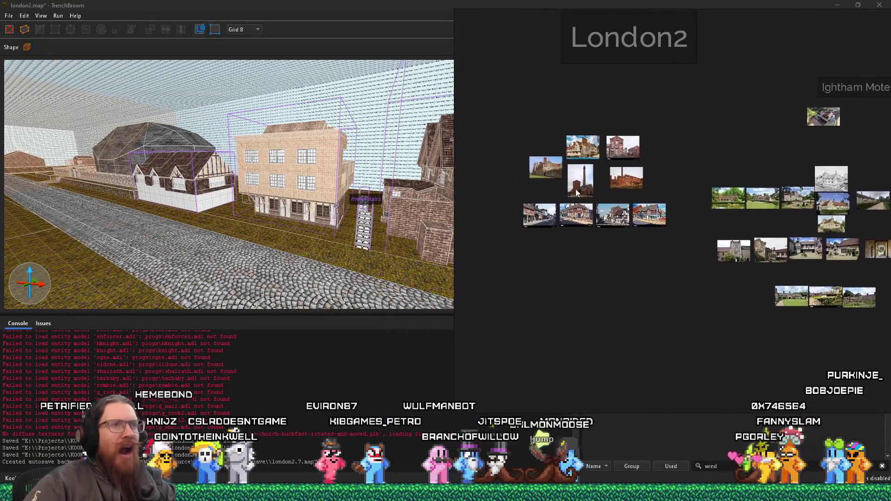
pyautogui.moveTo(583, 186)
pyautogui.mouseDown()
pyautogui.moveTo(622, 184)
pyautogui.moveTo(611, 163)
pyautogui.mouseUp()
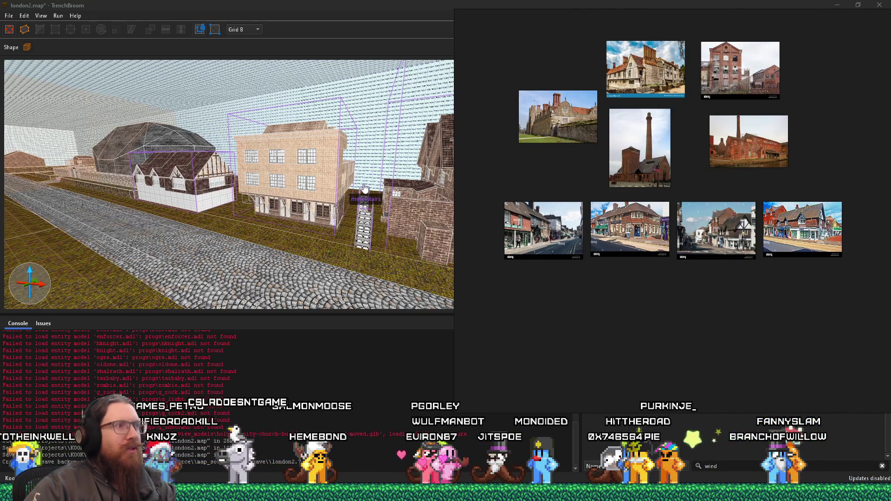
pyautogui.scroll(4, 722, 248)
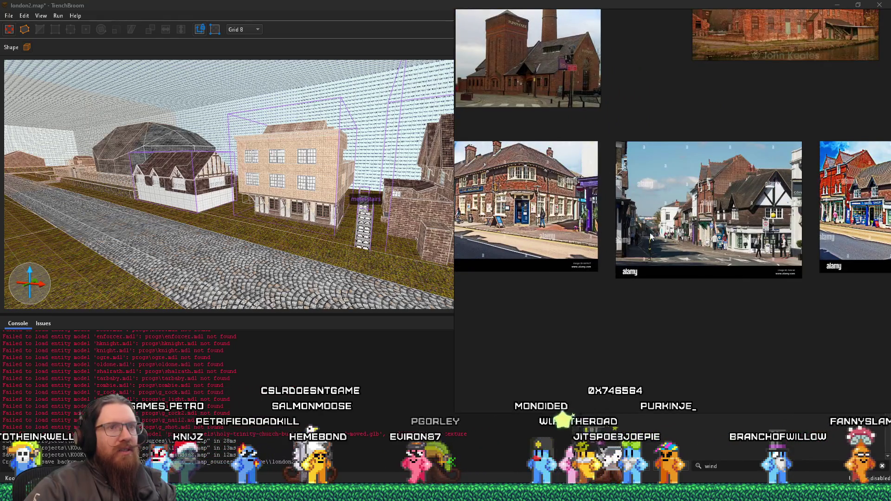
pyautogui.moveTo(764, 237); pyautogui.dragTo(650, 248)
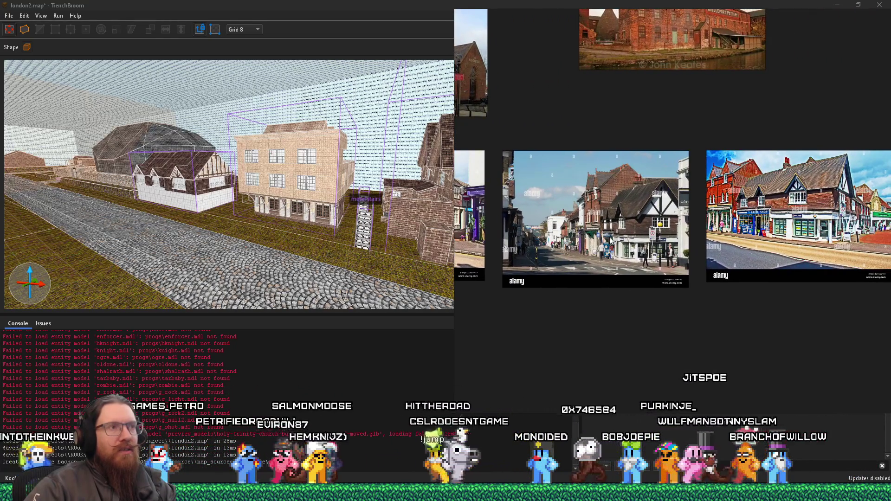
pyautogui.rightClick(421, 194)
pyautogui.moveTo(421, 194)
pyautogui.mouseDown()
pyautogui.moveTo(367, 160)
pyautogui.moveTo(236, 157)
pyautogui.mouseUp()
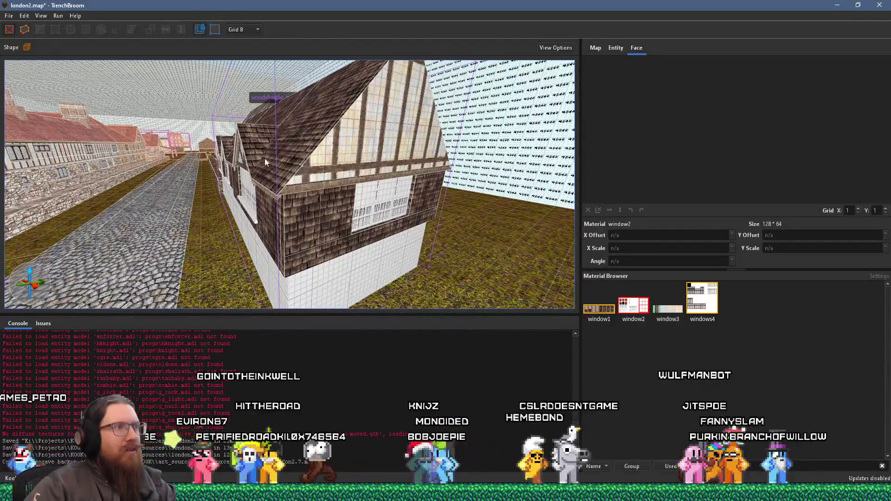
# Inspect the Tudor house's gable face, then select the whole woodshingle_building group.
pyautogui.hotkey('alt', 'Tab')
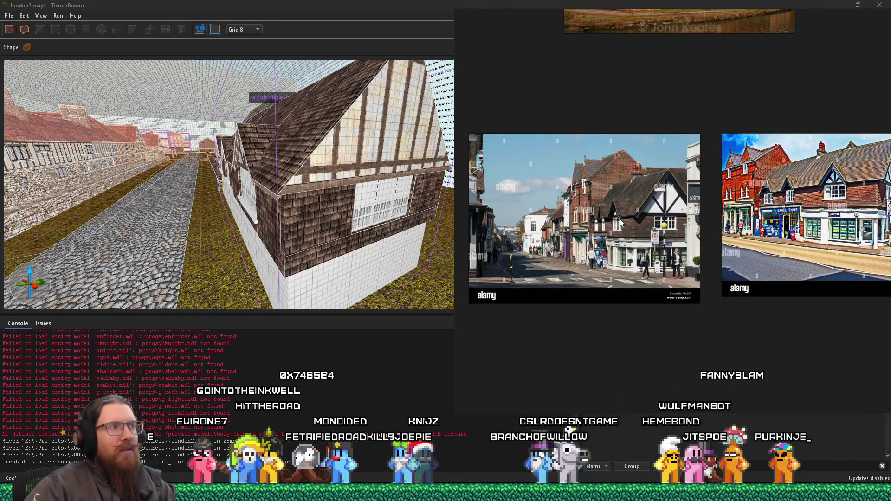
pyautogui.click(346, 192)
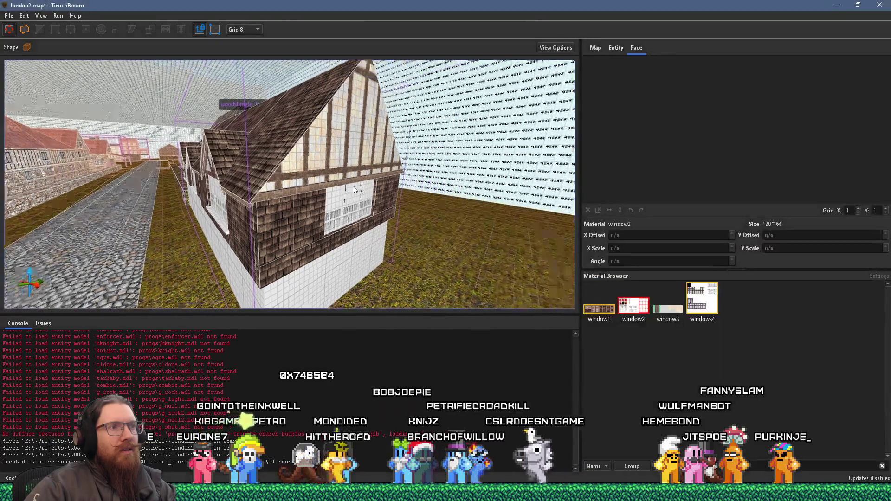
pyautogui.keyDown('shift'); pyautogui.click(372, 141); pyautogui.keyUp('shift')
pyautogui.moveTo(364, 151)
pyautogui.mouseDown()
pyautogui.moveTo(371, 140)
pyautogui.moveTo(431, 141)
pyautogui.moveTo(433, 169)
pyautogui.mouseUp()
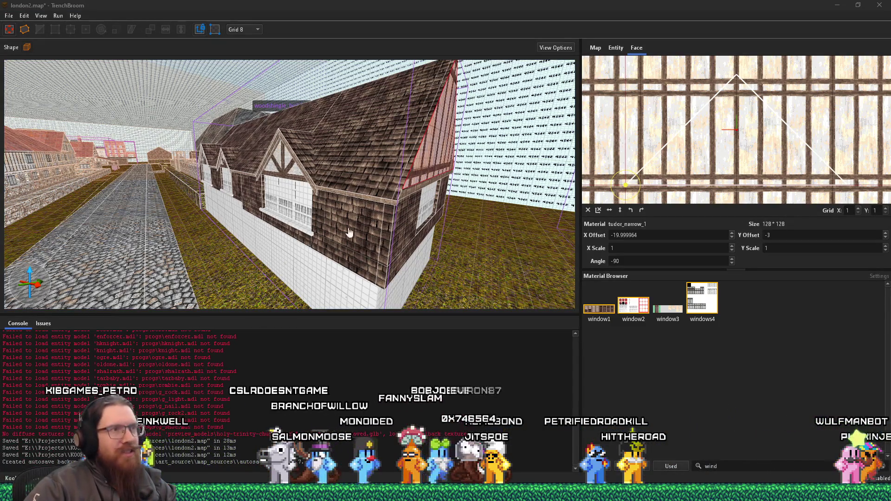
pyautogui.click(472, 171)
pyautogui.moveTo(473, 171); pyautogui.dragTo(339, 210)
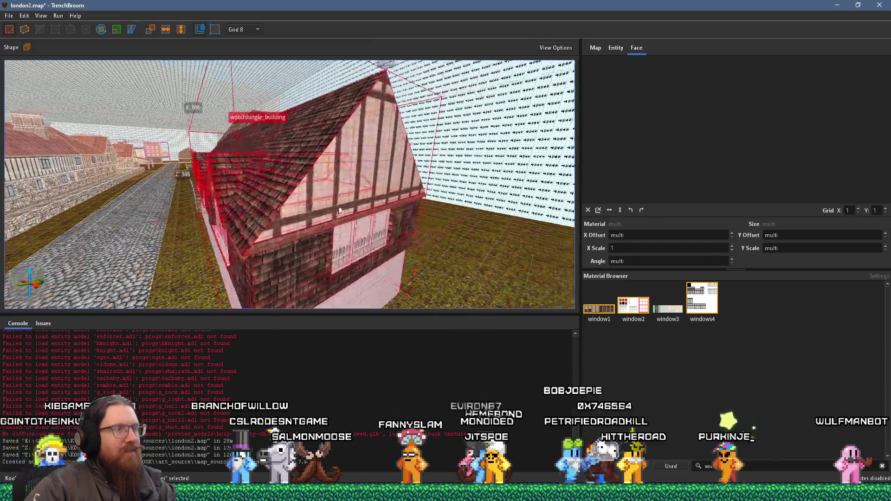
# Select the half-timbered house's roof brush and drag it to a new position.
pyautogui.click(325, 191)
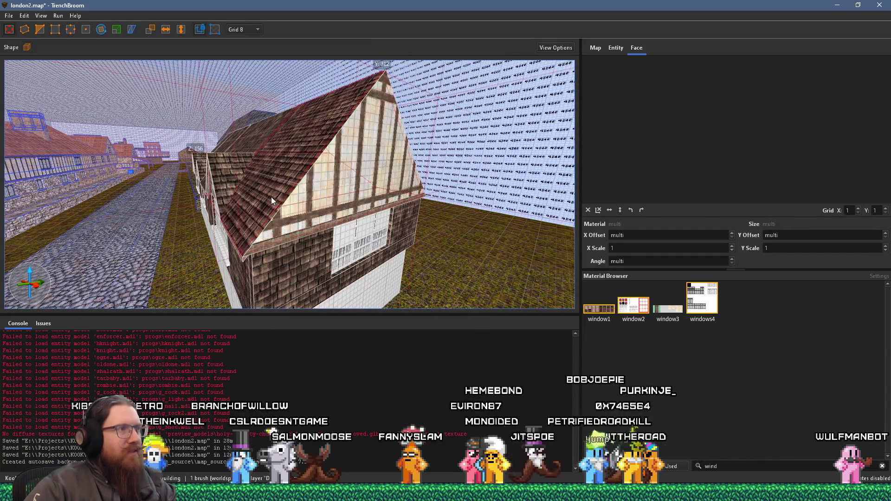
pyautogui.press('s')
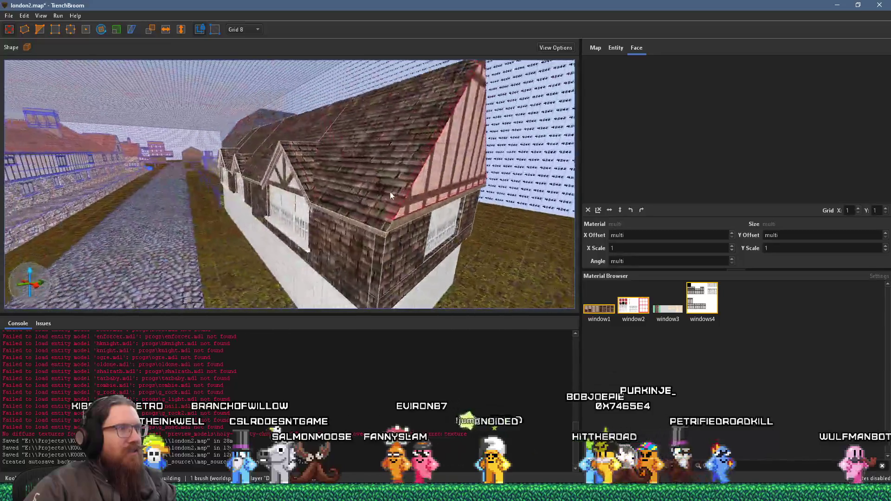
pyautogui.press('d')
pyautogui.press('d')
pyautogui.moveTo(325, 241)
pyautogui.mouseDown()
pyautogui.moveTo(382, 233)
pyautogui.moveTo(312, 204)
pyautogui.moveTo(304, 221)
pyautogui.moveTo(297, 216)
pyautogui.mouseUp()
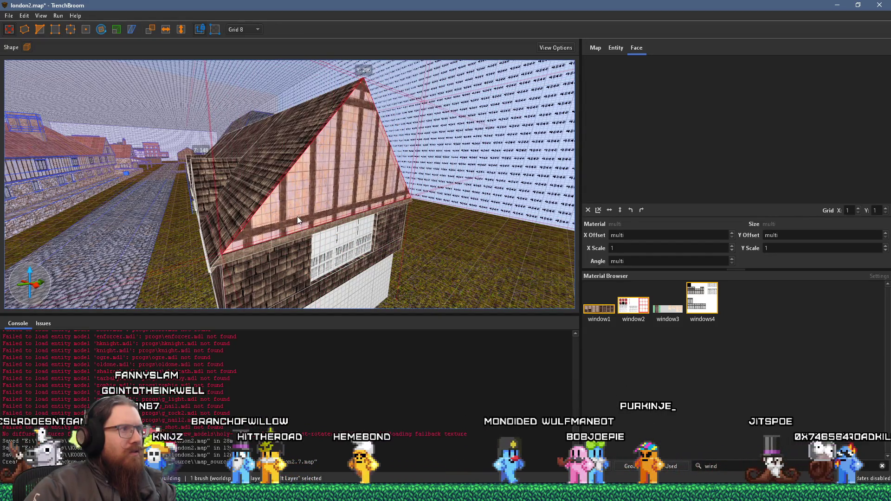
pyautogui.press('w')
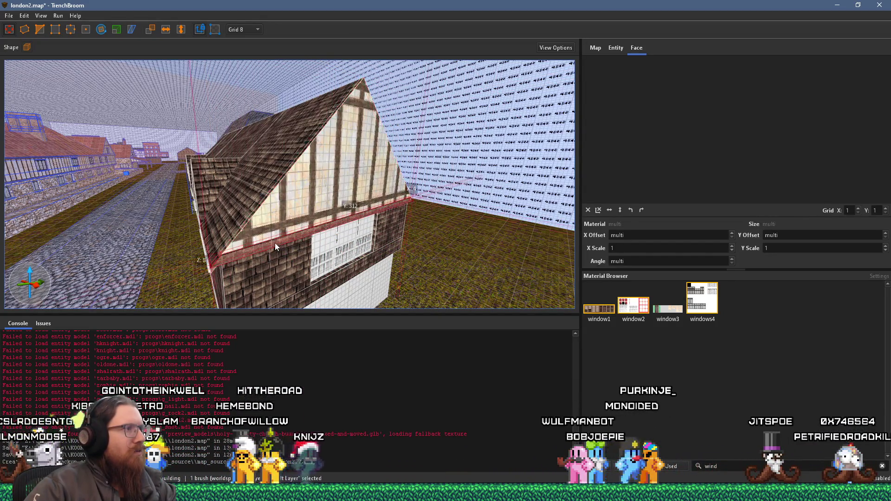
pyautogui.press('d')
pyautogui.press('w')
# Select the roof beam and gable wall brushes, then switch to the Tudor reference photo.
pyautogui.click(322, 186)
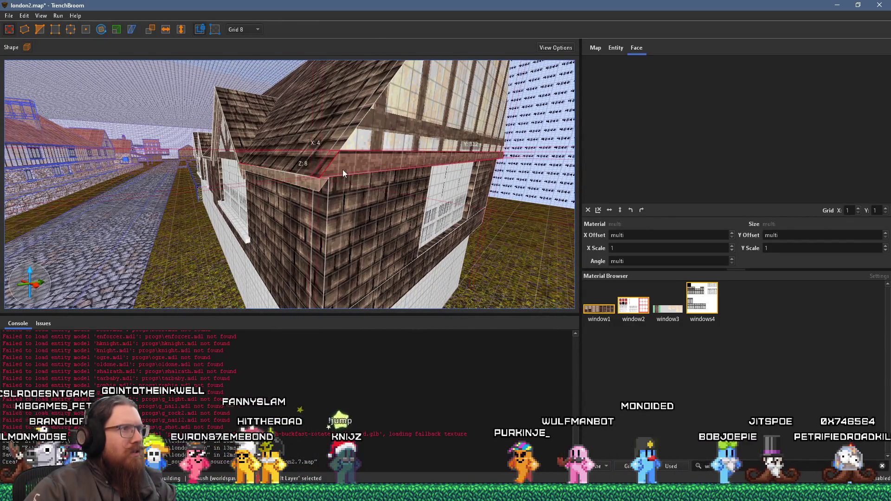
pyautogui.press('s')
pyautogui.press('w')
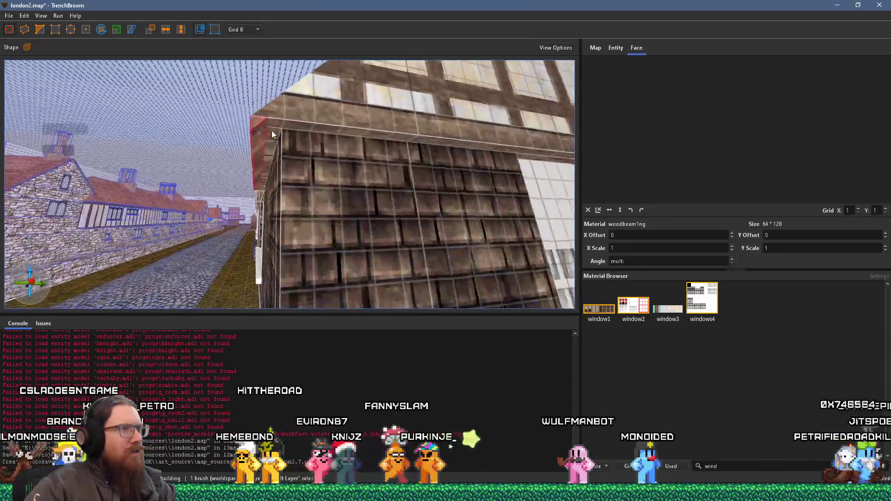
pyautogui.press('s')
pyautogui.press('w')
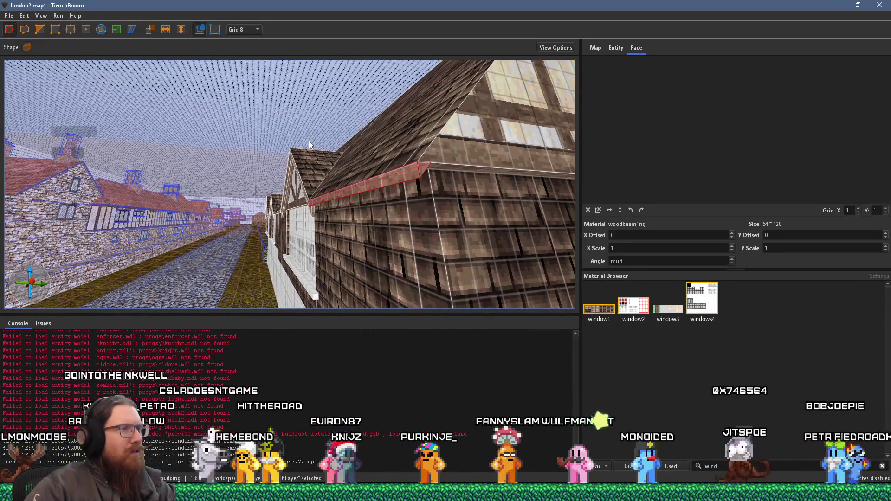
pyautogui.press('w')
pyautogui.moveTo(294, 107)
pyautogui.mouseDown()
pyautogui.moveTo(290, 186)
pyautogui.moveTo(312, 189)
pyautogui.moveTo(241, 221)
pyautogui.moveTo(181, 263)
pyautogui.mouseUp()
pyautogui.click(302, 266)
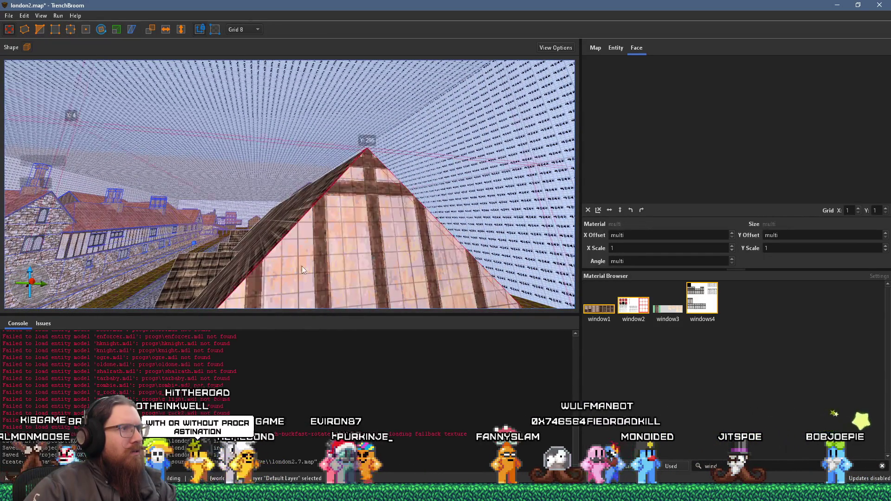
pyautogui.press('s')
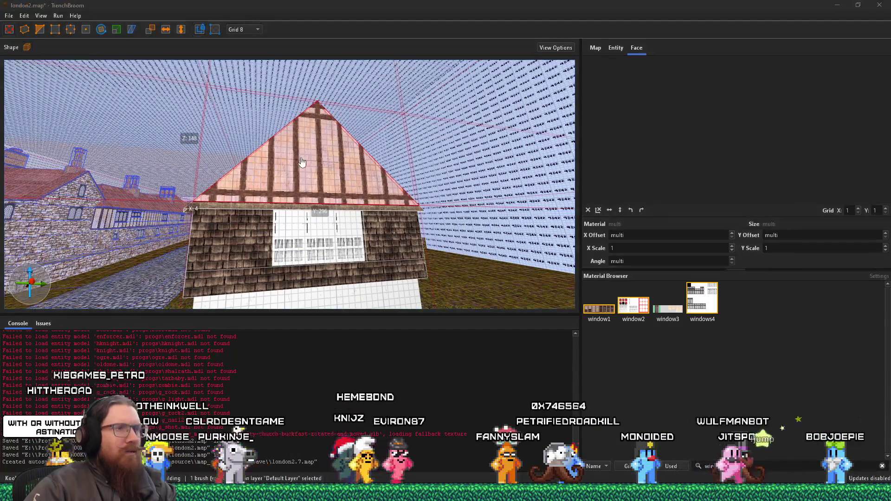
pyautogui.hotkey('alt', 'Tab')
pyautogui.scroll(5, 661, 230)
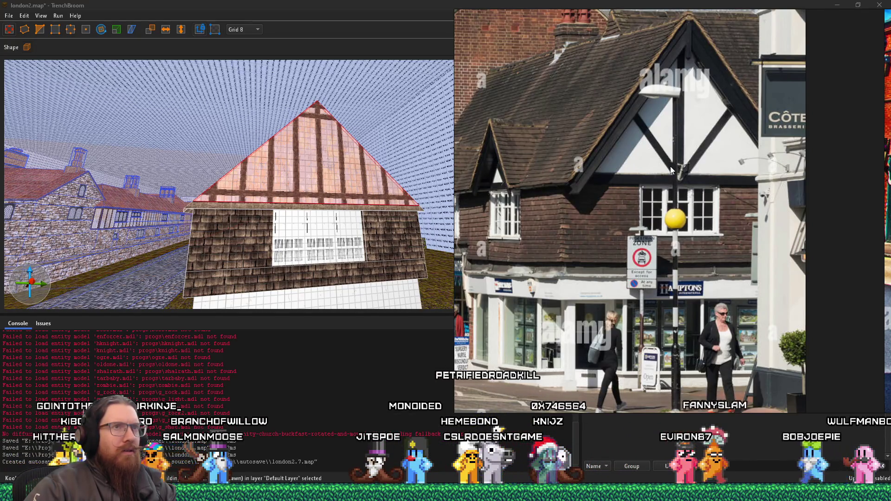
# Orbit along the house's long side to the roof edge and open the grid size dropdown.
pyautogui.click(292, 214)
pyautogui.moveTo(293, 214)
pyautogui.mouseDown()
pyautogui.moveTo(405, 222)
pyautogui.moveTo(369, 226)
pyautogui.moveTo(380, 235)
pyautogui.mouseUp()
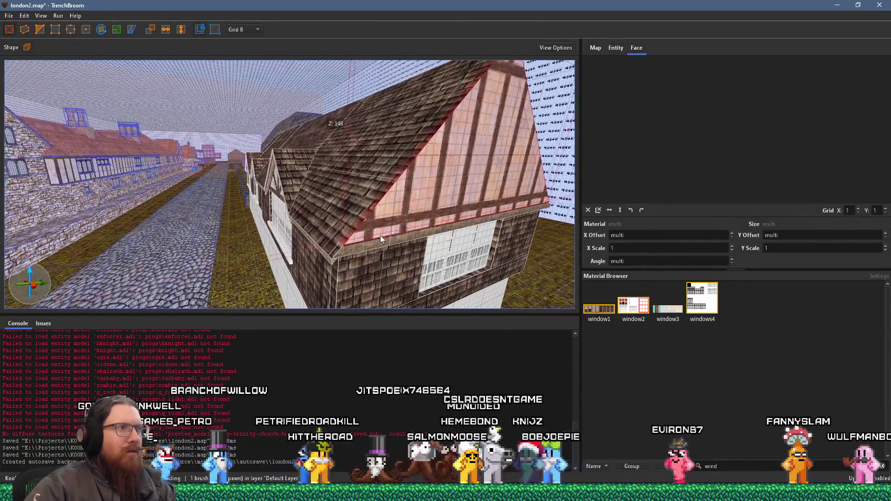
pyautogui.moveTo(362, 203)
pyautogui.mouseDown()
pyautogui.moveTo(334, 233)
pyautogui.moveTo(361, 221)
pyautogui.moveTo(287, 209)
pyautogui.moveTo(203, 132)
pyautogui.moveTo(487, 232)
pyautogui.mouseUp()
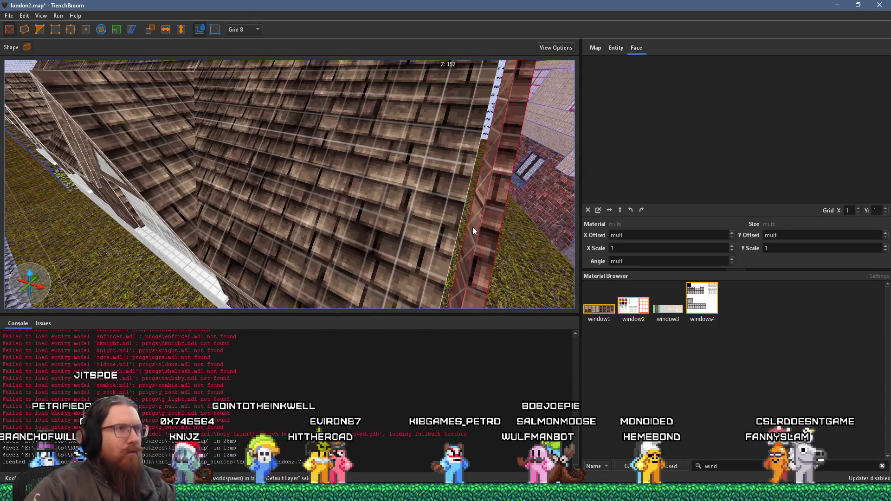
pyautogui.moveTo(366, 138)
pyautogui.mouseDown()
pyautogui.moveTo(403, 136)
pyautogui.moveTo(356, 104)
pyautogui.moveTo(392, 99)
pyautogui.moveTo(339, 56)
pyautogui.moveTo(344, 79)
pyautogui.moveTo(379, 59)
pyautogui.moveTo(397, 66)
pyautogui.moveTo(407, 152)
pyautogui.moveTo(355, 132)
pyautogui.mouseUp()
pyautogui.click(244, 29)
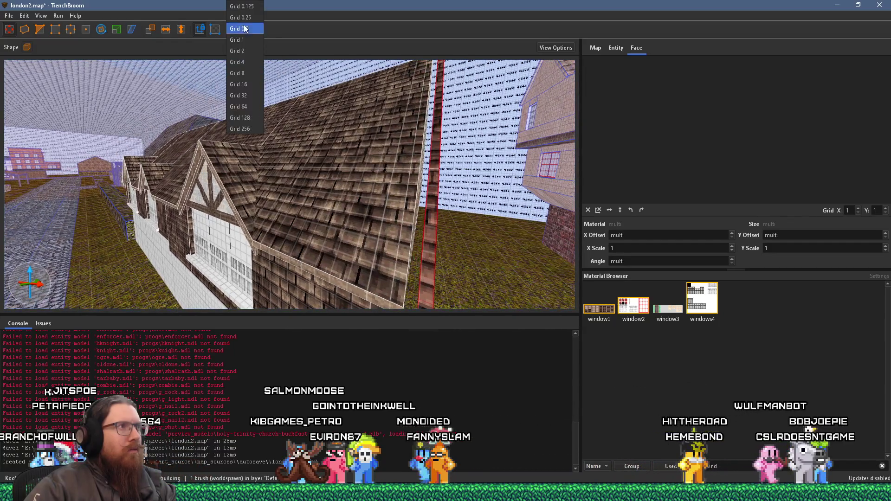
pyautogui.click(241, 62)
pyautogui.moveTo(385, 158)
pyautogui.mouseDown()
pyautogui.moveTo(379, 110)
pyautogui.moveTo(392, 145)
pyautogui.mouseUp()
pyautogui.keyDown('shift'); pyautogui.click(404, 157); pyautogui.keyUp('shift')
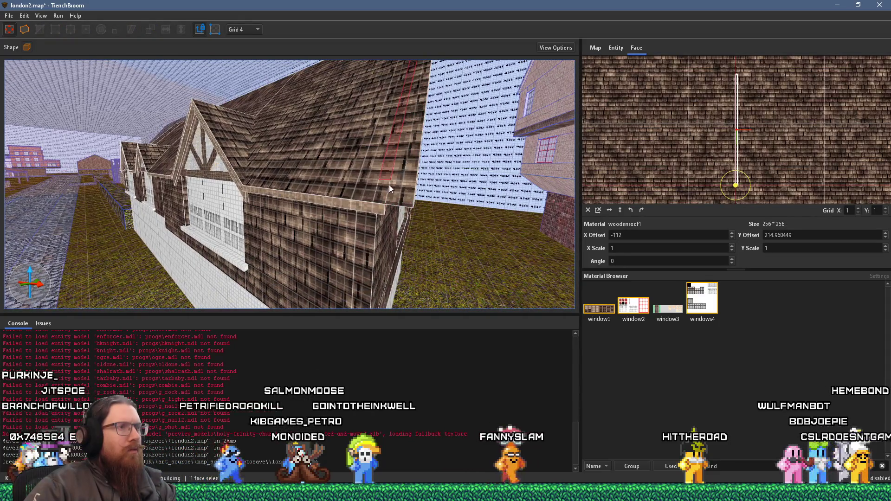
pyautogui.click(387, 185)
pyautogui.moveTo(398, 169)
pyautogui.mouseDown()
pyautogui.moveTo(332, 147)
pyautogui.moveTo(266, 145)
pyautogui.moveTo(222, 171)
pyautogui.moveTo(390, 196)
pyautogui.moveTo(354, 192)
pyautogui.mouseUp()
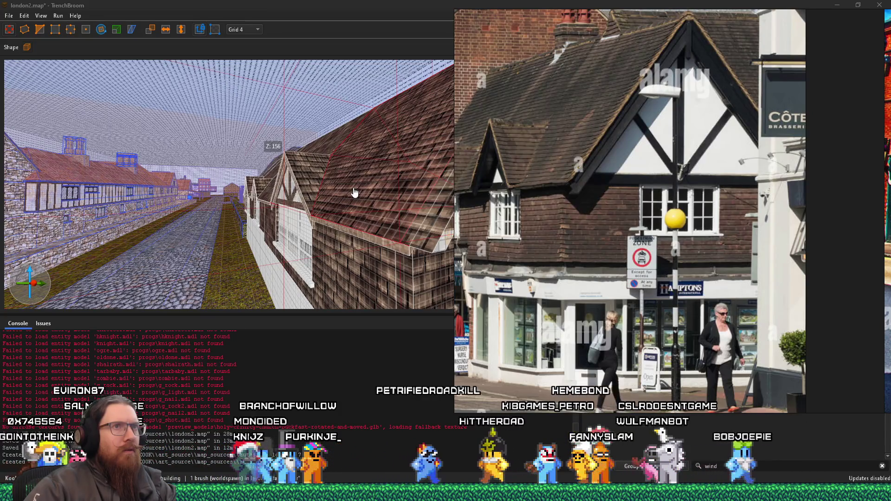
pyautogui.press('w')
pyautogui.moveTo(221, 223); pyautogui.dragTo(206, 227)
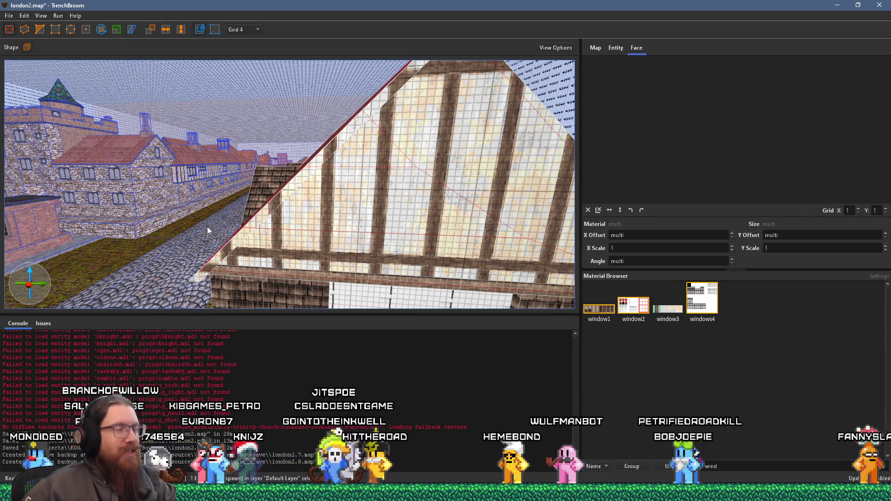
pyautogui.press('w')
pyautogui.moveTo(207, 227)
pyautogui.mouseDown()
pyautogui.moveTo(280, 249)
pyautogui.moveTo(326, 238)
pyautogui.moveTo(358, 246)
pyautogui.moveTo(433, 238)
pyautogui.moveTo(392, 233)
pyautogui.moveTo(272, 154)
pyautogui.moveTo(289, 169)
pyautogui.moveTo(220, 166)
pyautogui.moveTo(247, 229)
pyautogui.moveTo(302, 223)
pyautogui.mouseUp()
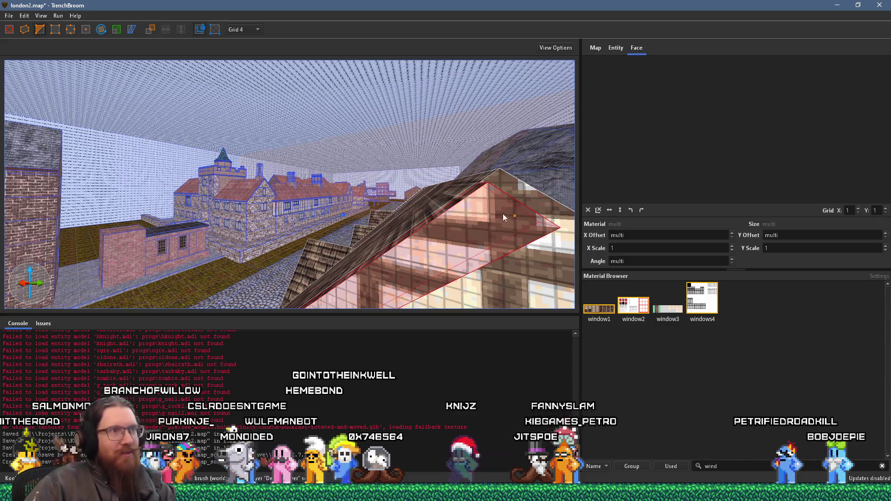
# Drag the gable brush's top vertex down to the roof line, then deselect it.
pyautogui.moveTo(486, 205); pyautogui.dragTo(488, 218)
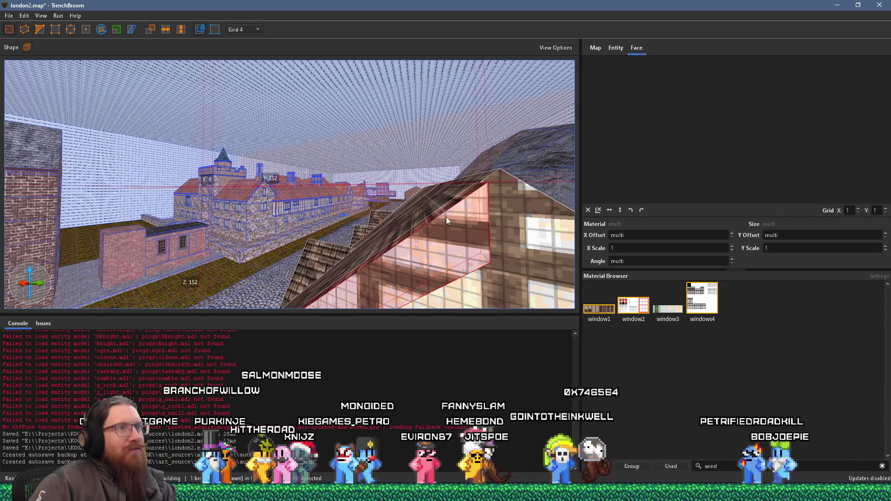
pyautogui.press('d')
pyautogui.press('d')
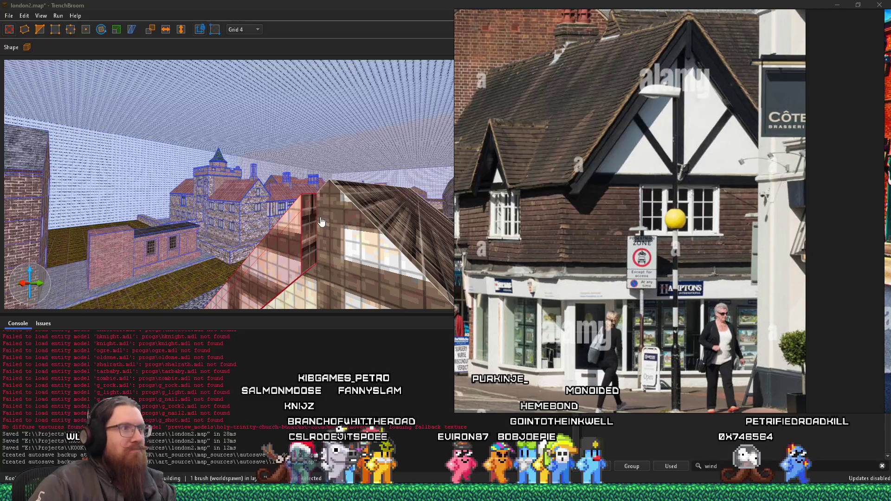
pyautogui.press('w')
pyautogui.press('s')
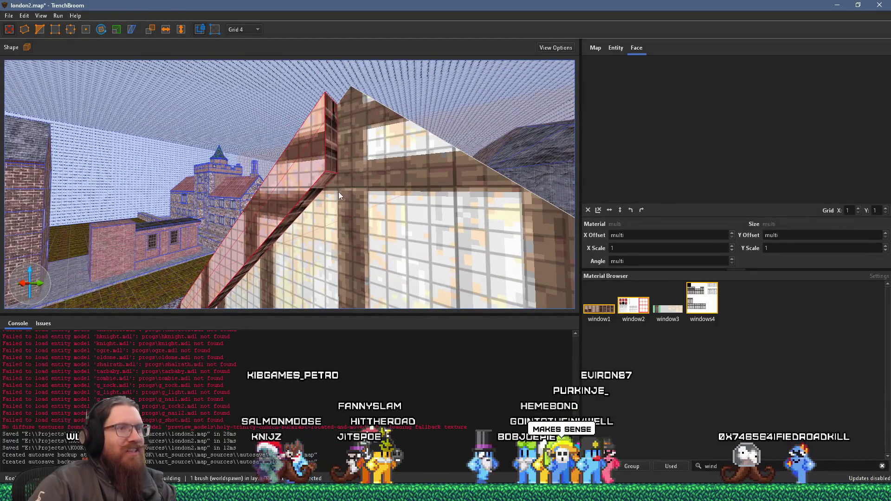
pyautogui.press('Escape')
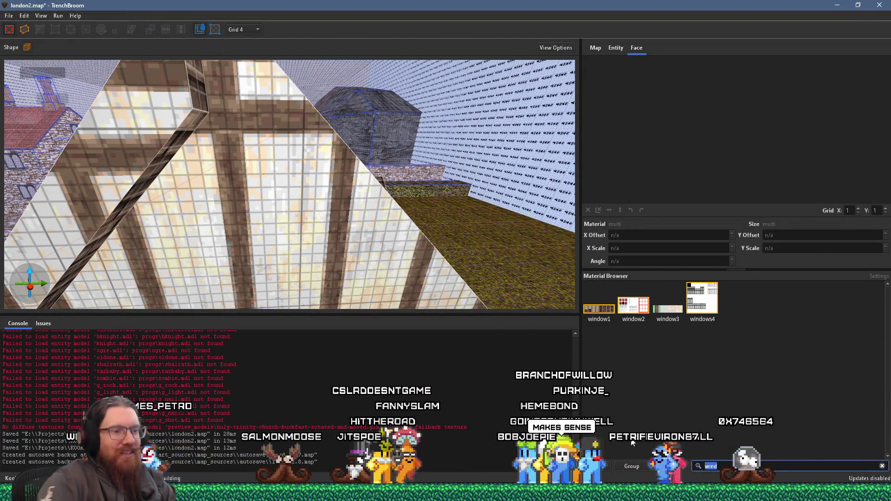
# Delete the 'wind' search filter and scroll through the full material list.
pyautogui.press('BackSpace')
pyautogui.scroll(-5, 741, 402)
pyautogui.scroll(10, 742, 395)
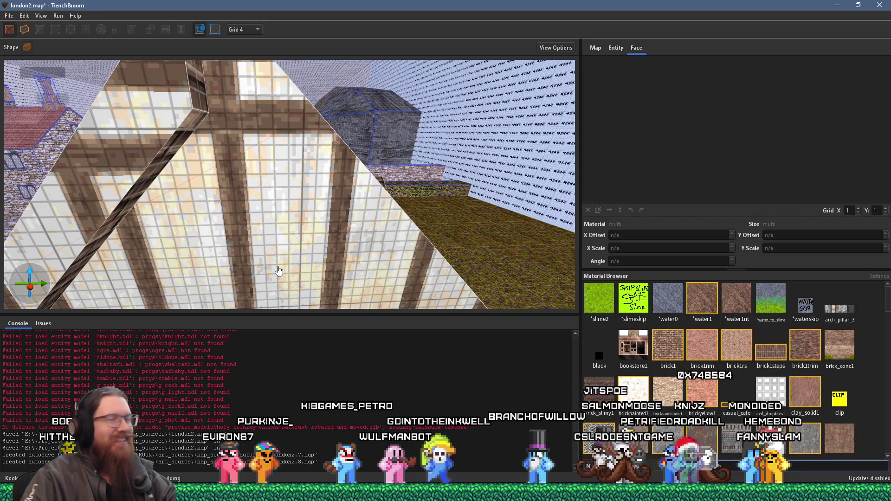
pyautogui.scroll(-5, 651, 342)
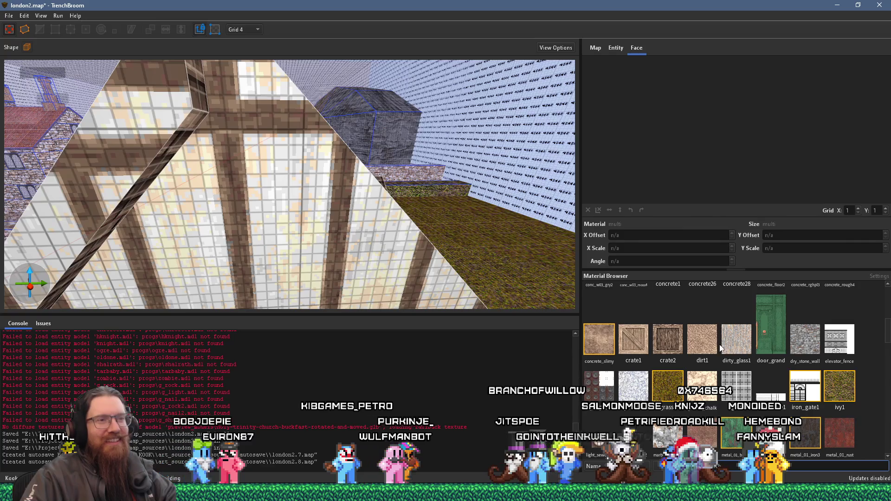
# Draw a vertical beam brush on the gable and raise its bottom face to fit under the roof.
pyautogui.scroll(-15, 719, 346)
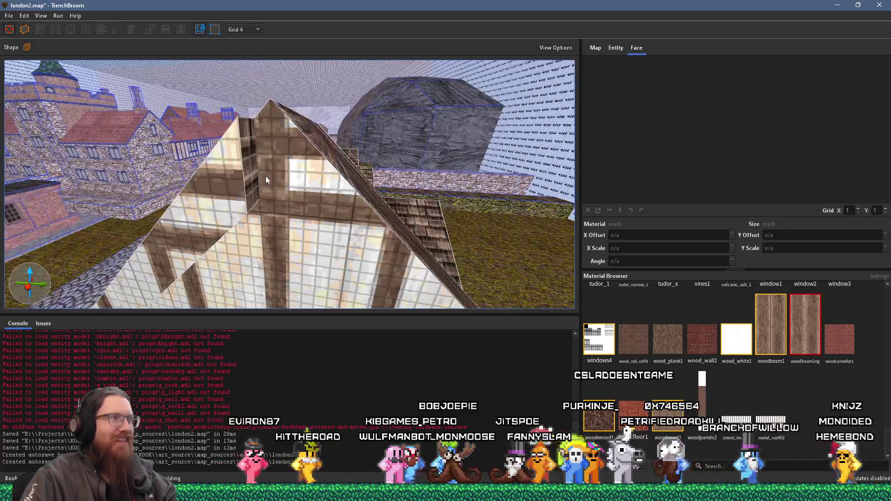
pyautogui.moveTo(266, 176)
pyautogui.mouseDown()
pyautogui.moveTo(274, 199)
pyautogui.moveTo(254, 95)
pyautogui.mouseUp()
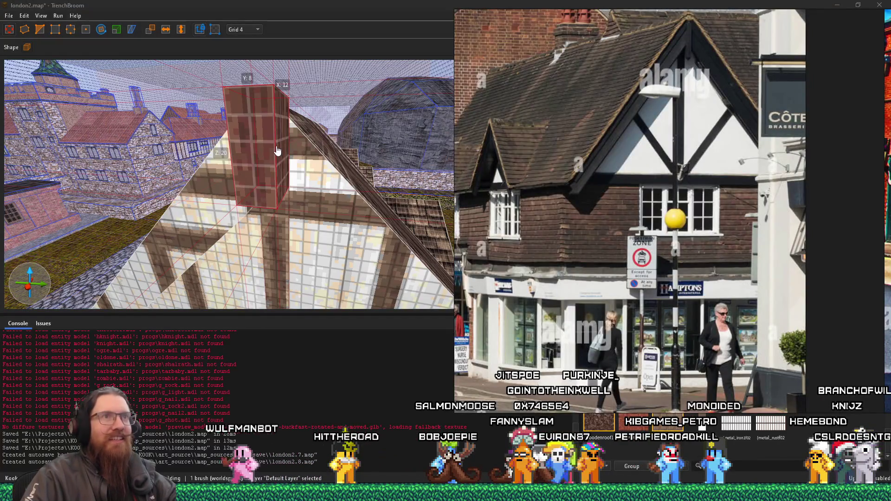
pyautogui.scroll(-5, 276, 151)
pyautogui.scroll(-5, 272, 184)
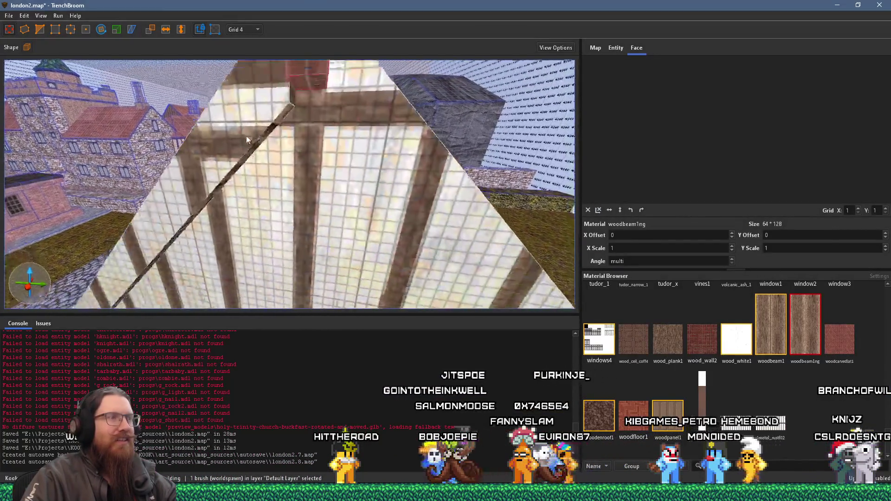
pyautogui.scroll(-3, 246, 140)
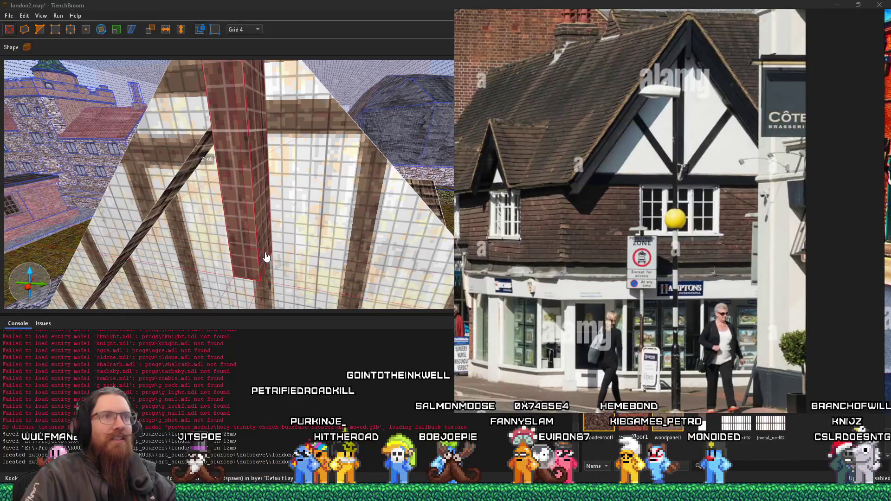
pyautogui.scroll(5, 297, 250)
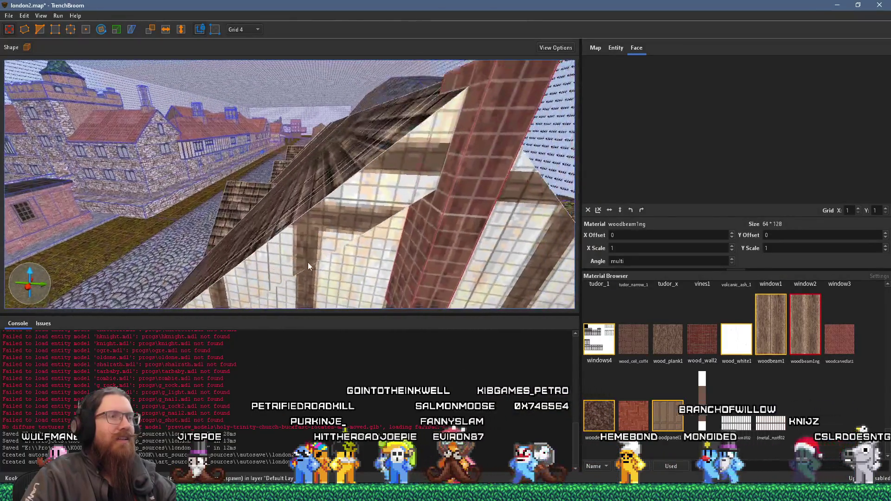
pyautogui.scroll(-3, 314, 228)
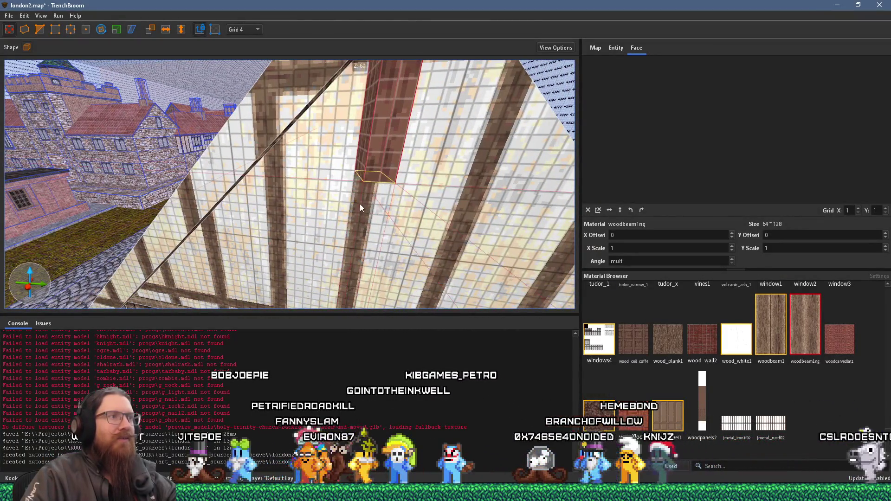
pyautogui.moveTo(360, 207); pyautogui.dragTo(361, 191)
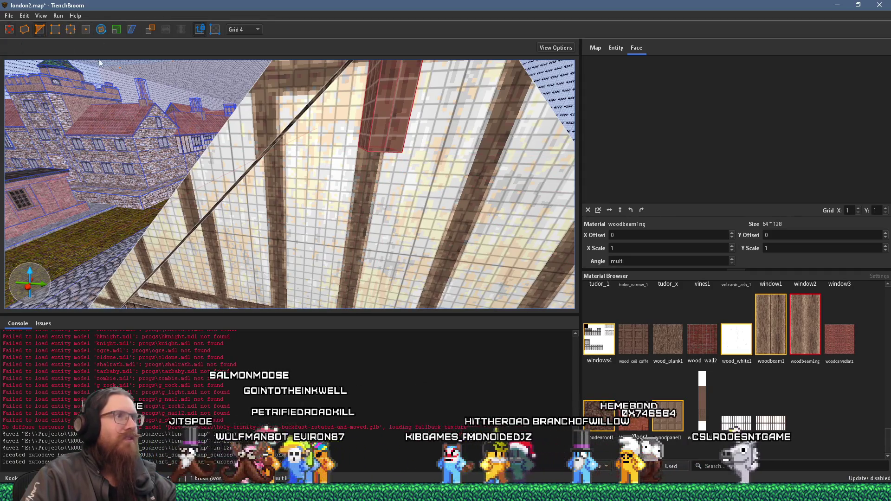
pyautogui.keyDown('shift'); pyautogui.click(376, 141); pyautogui.keyUp('shift')
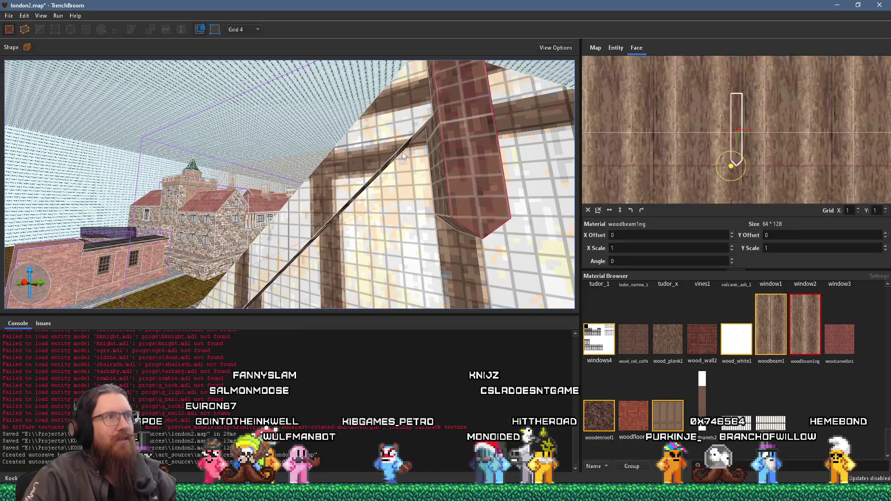
# Replace woodenroof1 with woodbeam1ng on the diagonal beam's face.
pyautogui.keyDown('shift'); pyautogui.click(372, 150); pyautogui.keyUp('shift')
pyautogui.scroll(3, 563, 207)
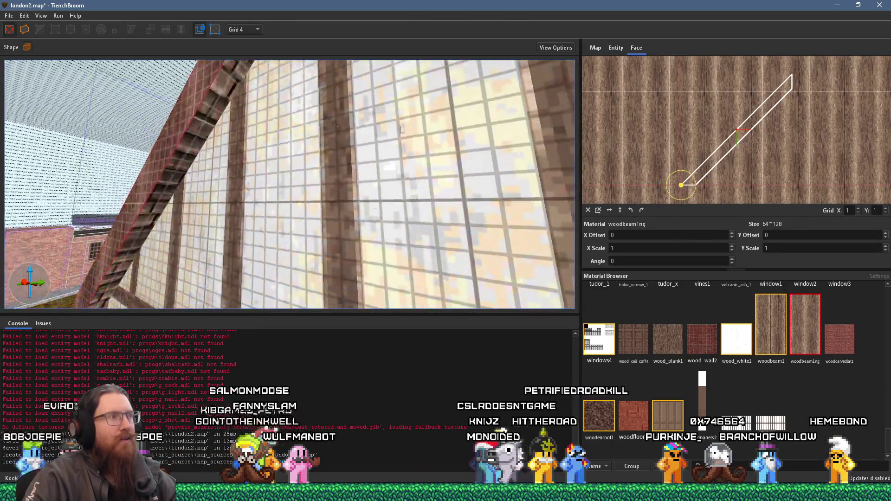
pyautogui.keyDown('shift'); pyautogui.click(199, 121); pyautogui.keyUp('shift')
pyautogui.click(802, 317)
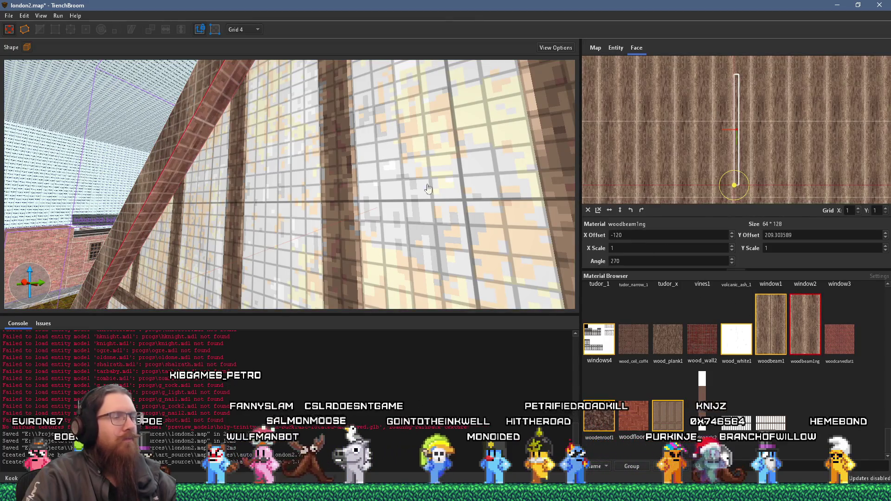
pyautogui.scroll(-5, 240, 136)
pyautogui.scroll(-5, 250, 155)
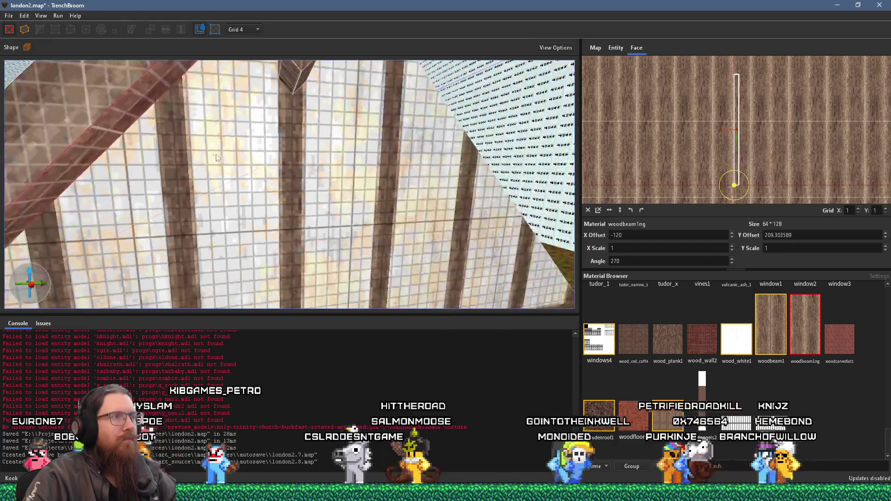
pyautogui.scroll(5, 327, 141)
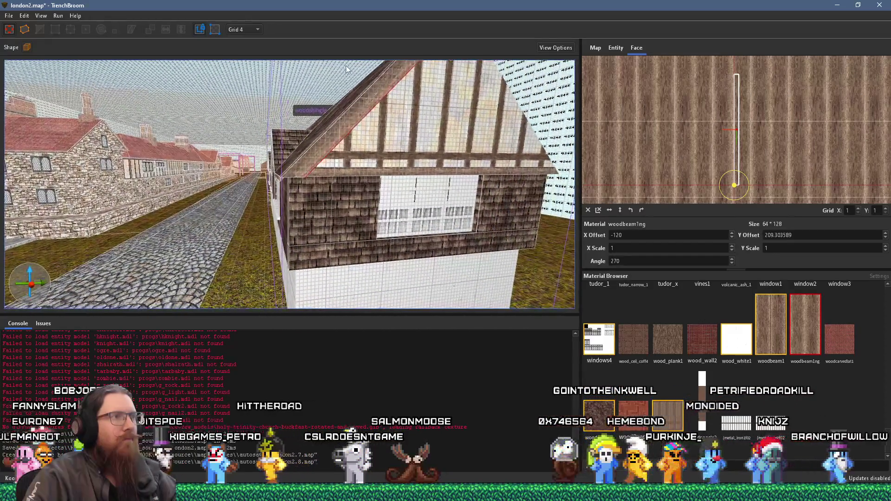
pyautogui.scroll(2, 323, 156)
pyautogui.scroll(-2, 323, 156)
pyautogui.click(344, 127)
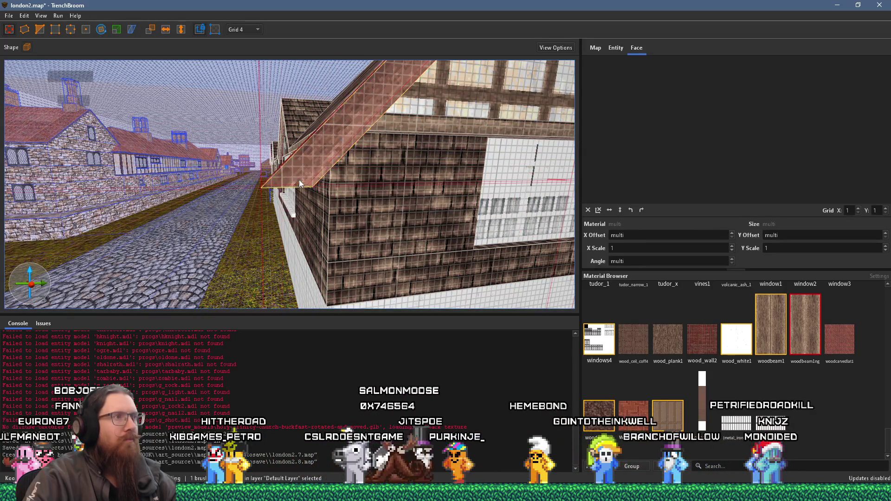
# After checking the reference photo, trim the roof brush's lower overhang back to the eave.
pyautogui.scroll(3, 321, 168)
pyautogui.scroll(-5, 334, 168)
pyautogui.hotkey('alt', 'Tab')
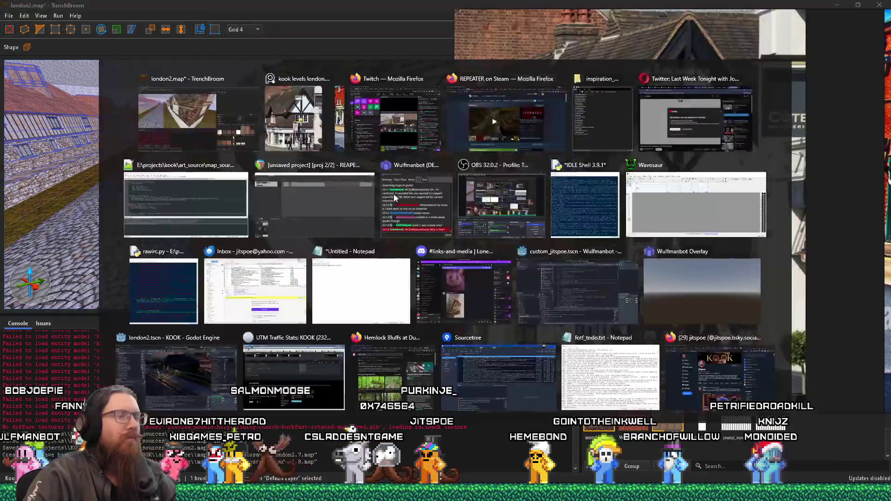
pyautogui.hotkey('alt', 'Tab')
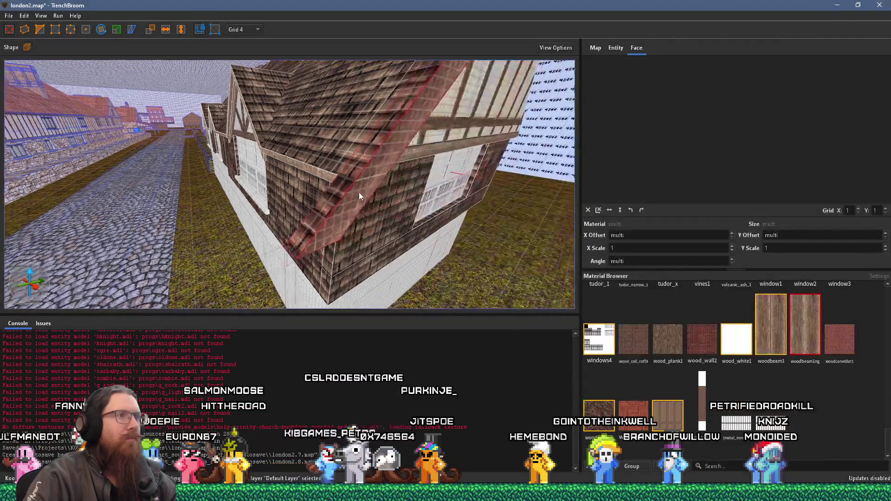
pyautogui.scroll(3, 358, 192)
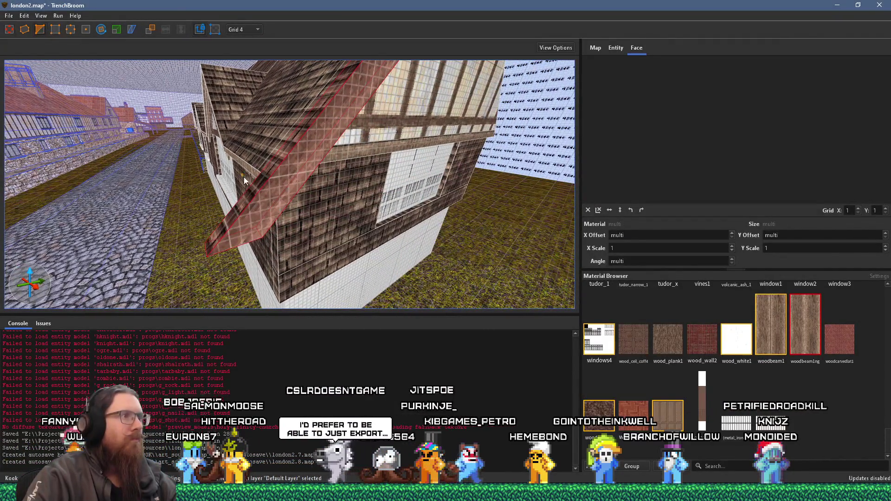
pyautogui.moveTo(271, 189)
pyautogui.mouseDown()
pyautogui.moveTo(271, 178)
pyautogui.moveTo(315, 189)
pyautogui.moveTo(389, 165)
pyautogui.moveTo(413, 186)
pyautogui.moveTo(348, 239)
pyautogui.moveTo(379, 219)
pyautogui.moveTo(322, 138)
pyautogui.moveTo(189, 171)
pyautogui.moveTo(246, 177)
pyautogui.mouseUp()
pyautogui.press('Escape')
pyautogui.keyDown('shift'); pyautogui.click(187, 172); pyautogui.keyUp('shift')
pyautogui.press('Escape')
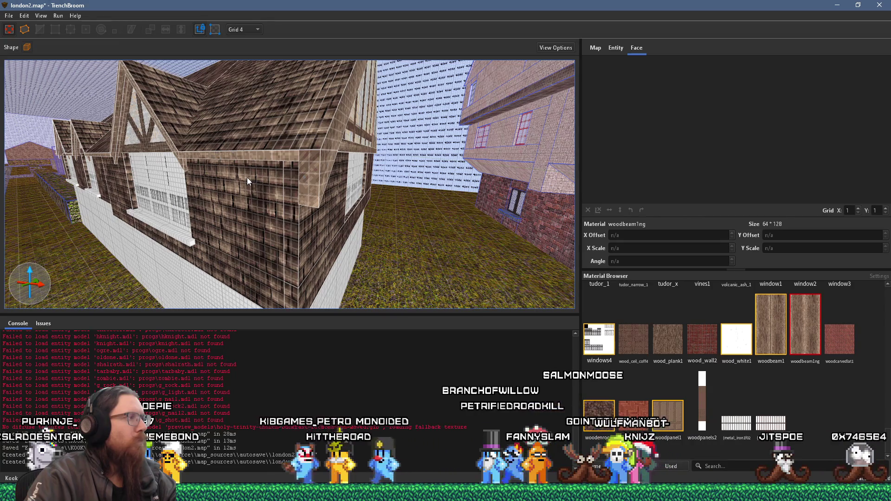
# Flip the diagonal roof beam and move it onto the right-hand rafter.
pyautogui.click(296, 152)
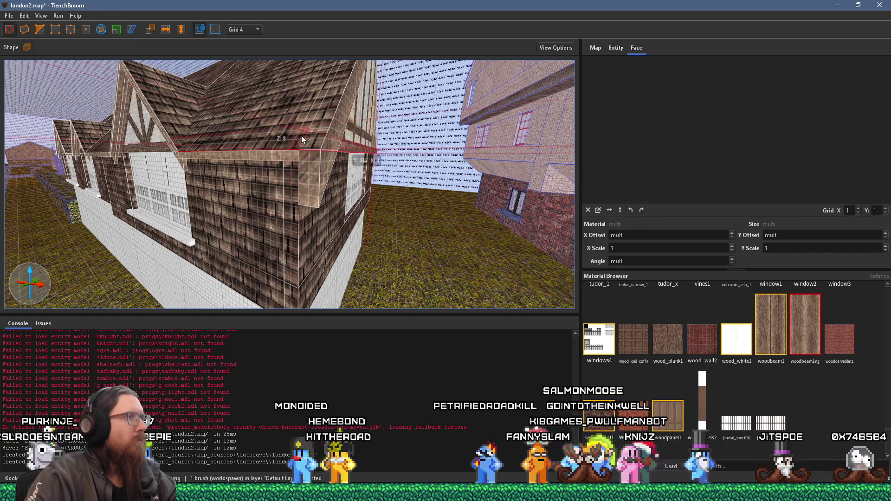
pyautogui.click(308, 125)
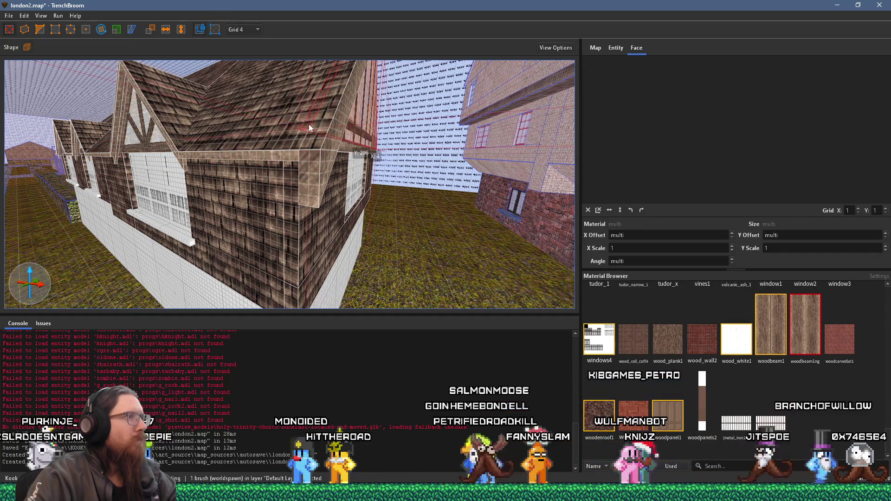
pyautogui.scroll(4, 318, 143)
pyautogui.moveTo(381, 70)
pyautogui.mouseDown()
pyautogui.moveTo(193, 191)
pyautogui.moveTo(201, 210)
pyautogui.moveTo(262, 207)
pyautogui.mouseUp()
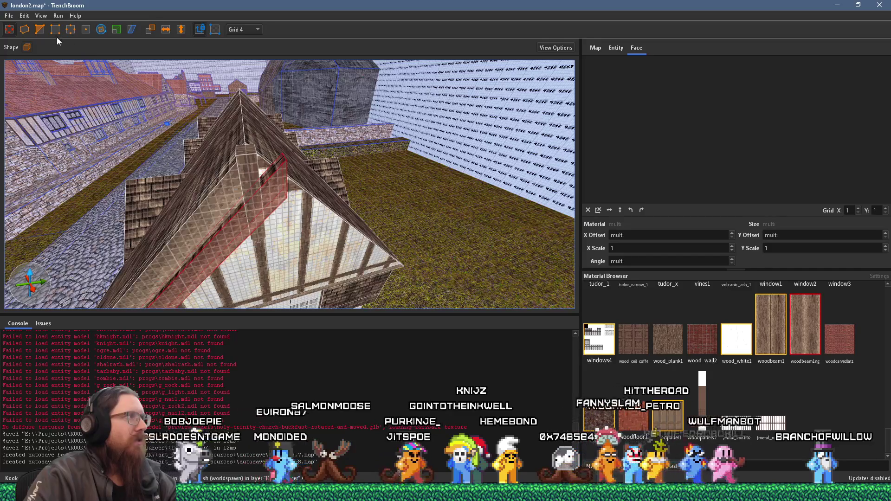
pyautogui.click(171, 30)
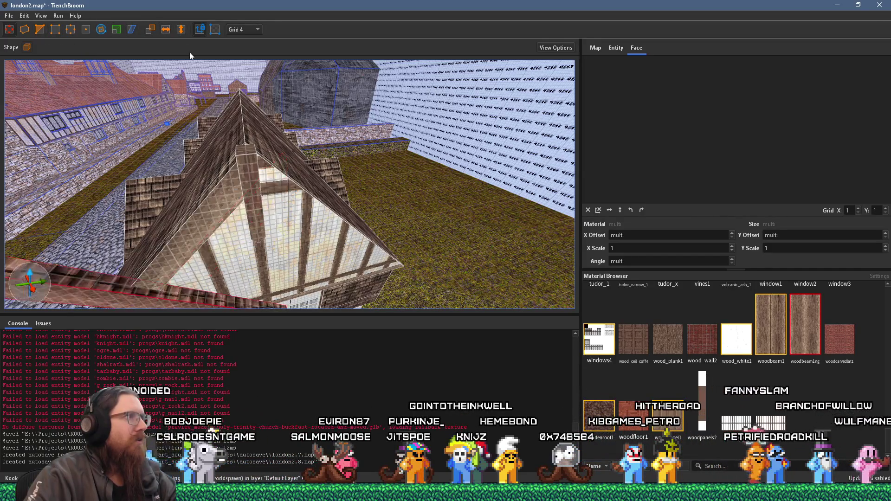
pyautogui.moveTo(99, 249)
pyautogui.mouseDown()
pyautogui.moveTo(354, 229)
pyautogui.moveTo(343, 227)
pyautogui.mouseUp()
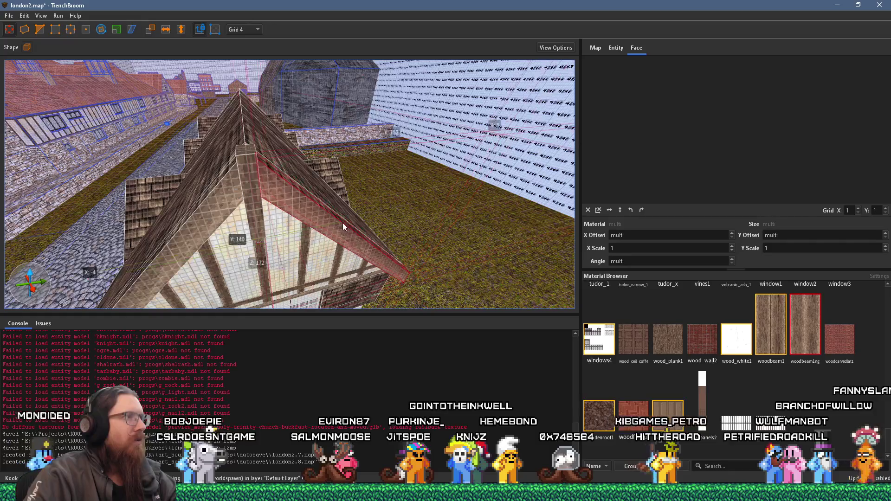
pyautogui.scroll(5, 347, 218)
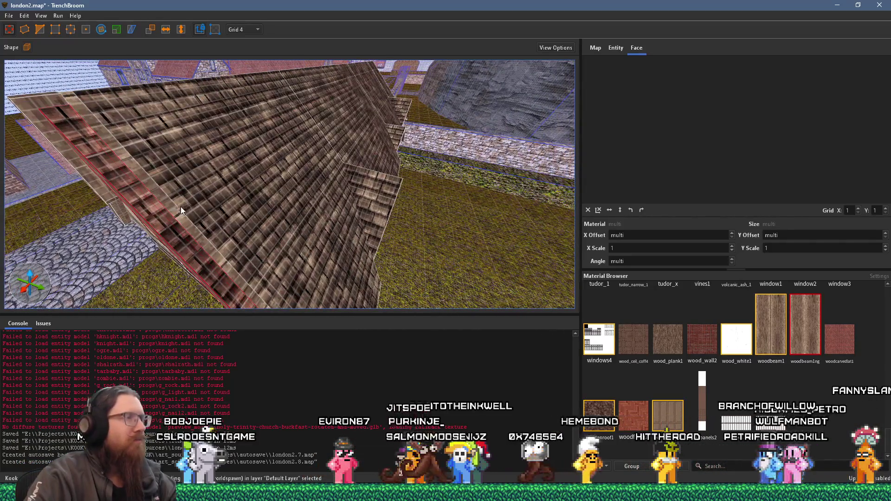
# Select the timber-framed gable end face carrying tudor_narrow_1, viewed from the house's side.
pyautogui.scroll(3, 180, 207)
pyautogui.keyDown('shift'); pyautogui.click(250, 181); pyautogui.keyUp('shift')
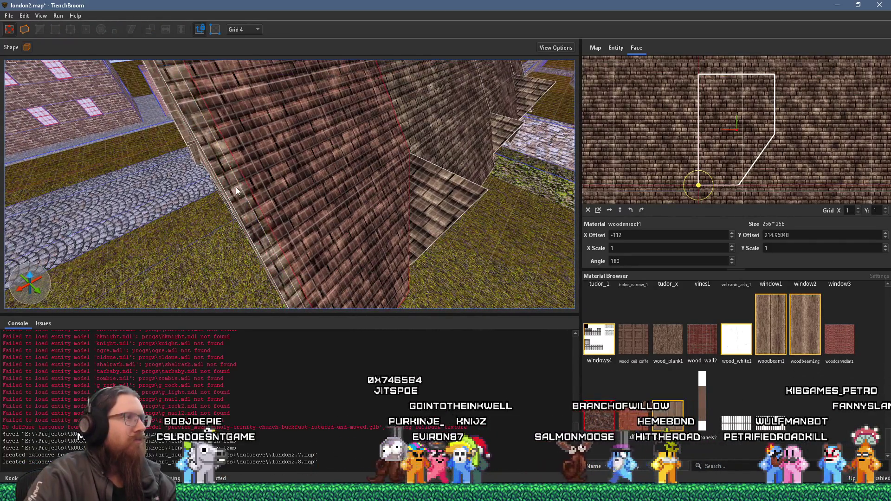
pyautogui.scroll(-10, 255, 182)
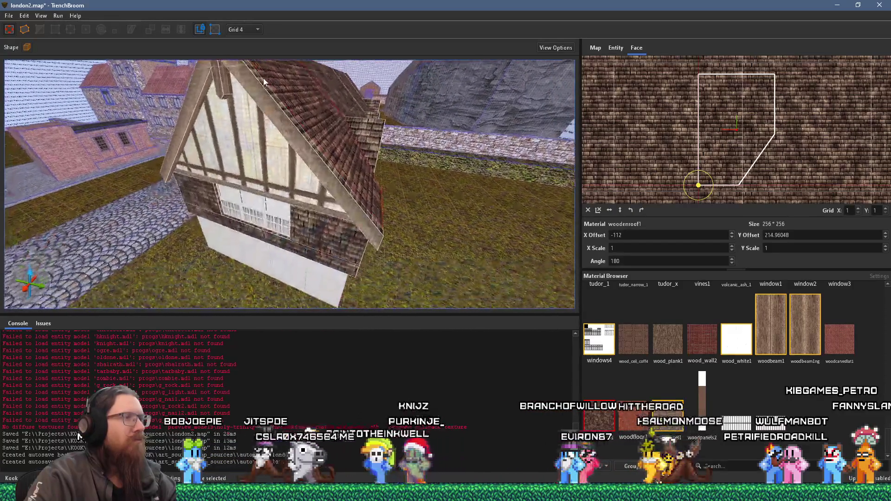
pyautogui.moveTo(220, 155)
pyautogui.mouseDown()
pyautogui.moveTo(291, 134)
pyautogui.moveTo(354, 157)
pyautogui.moveTo(419, 144)
pyautogui.moveTo(209, 163)
pyautogui.moveTo(240, 158)
pyautogui.moveTo(213, 183)
pyautogui.moveTo(236, 173)
pyautogui.mouseUp()
pyautogui.click(391, 160)
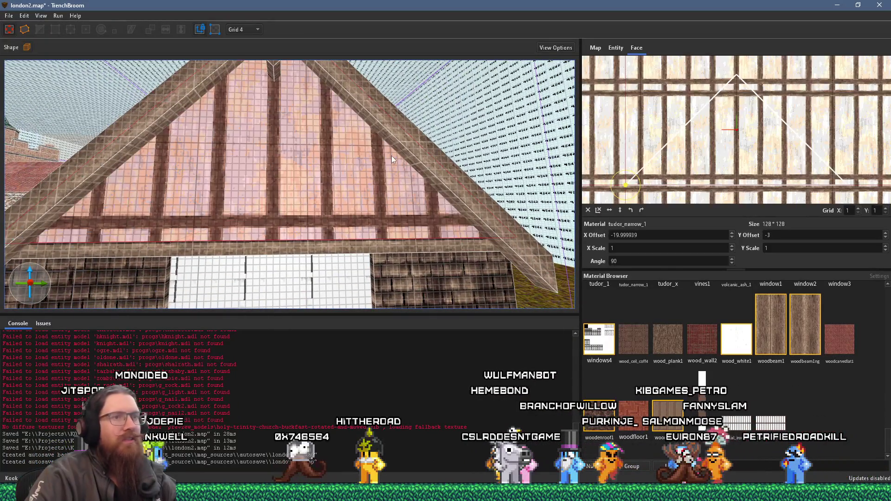
# Apply the diagonally braced tudor1r material to the gable face and bring up the Tudor reference photo.
pyautogui.scroll(3, 744, 412)
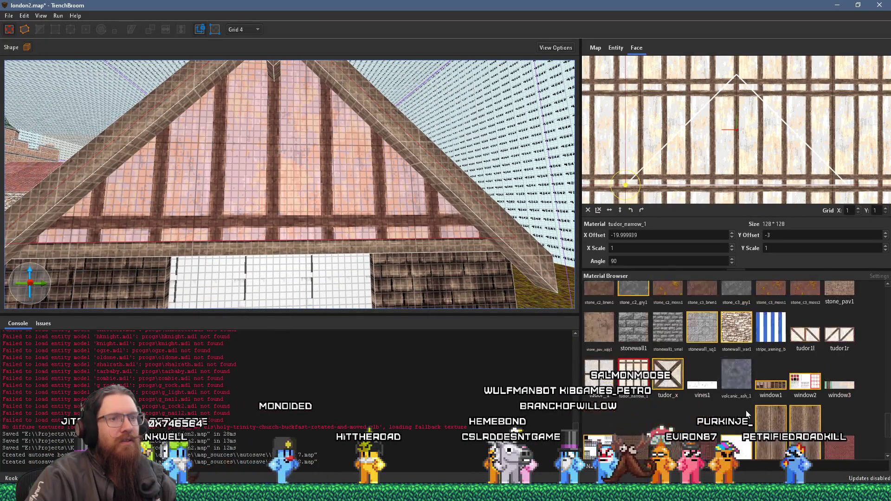
pyautogui.click(840, 333)
pyautogui.scroll(-5, 397, 243)
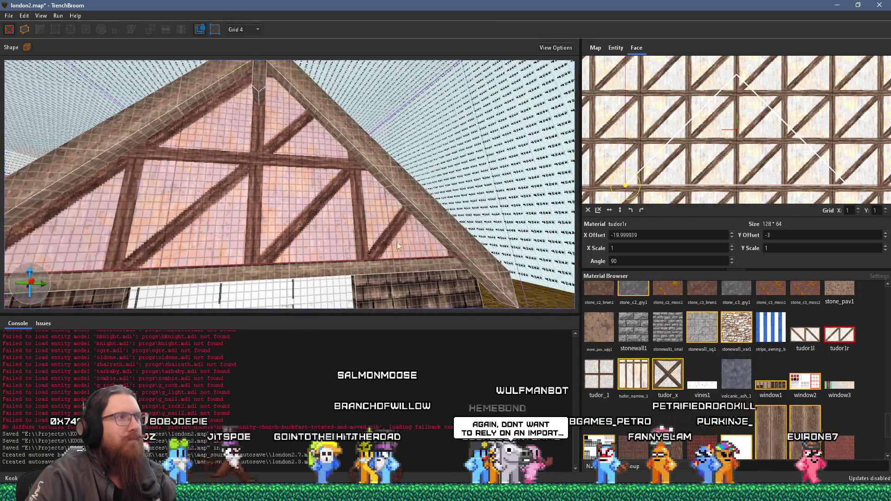
pyautogui.hotkey('alt', 'Tab')
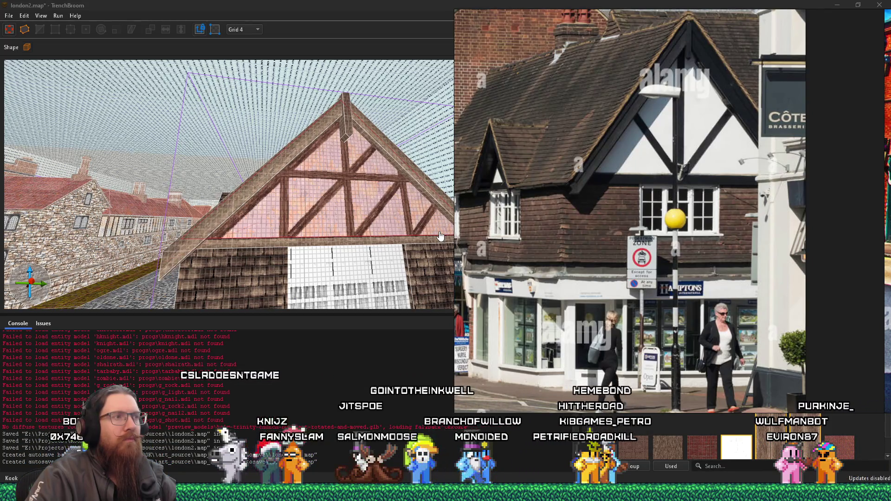
# Back in the map, select the woodshingle_building brush, then switch to the gable-roof brush.
pyautogui.click(422, 229)
pyautogui.scroll(5, 336, 219)
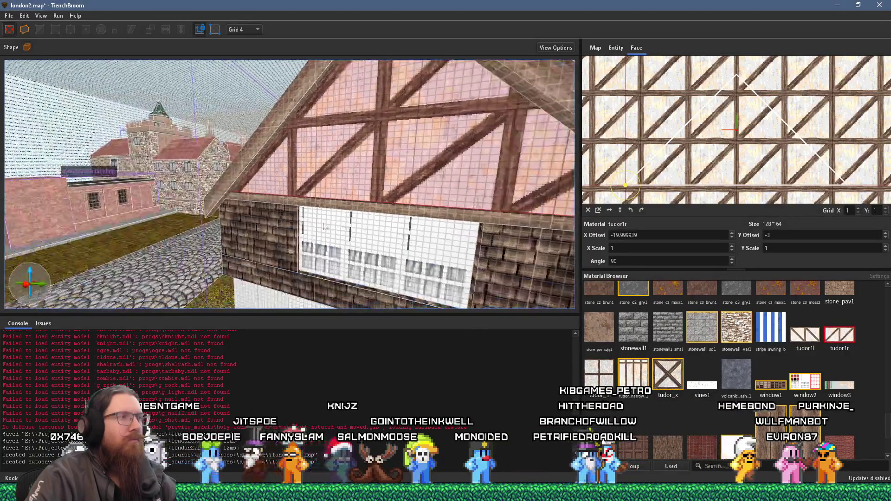
pyautogui.moveTo(258, 252); pyautogui.dragTo(181, 267)
pyautogui.click(214, 227)
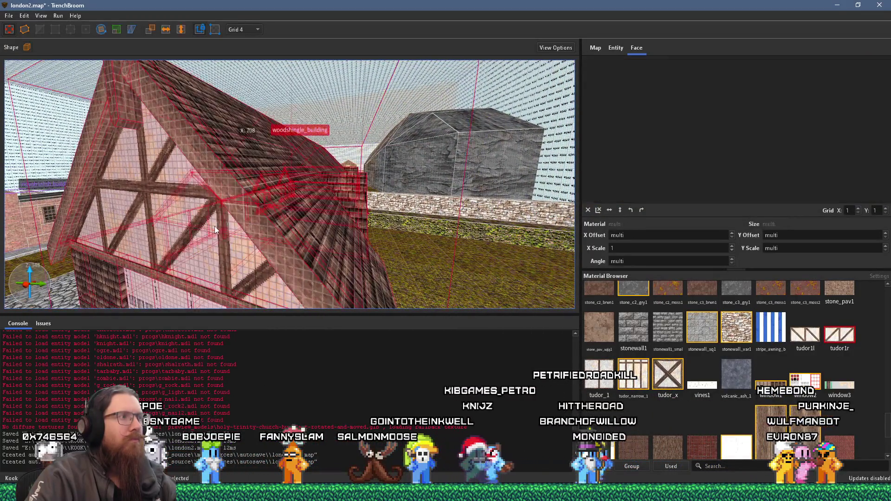
pyautogui.moveTo(208, 222); pyautogui.dragTo(196, 252)
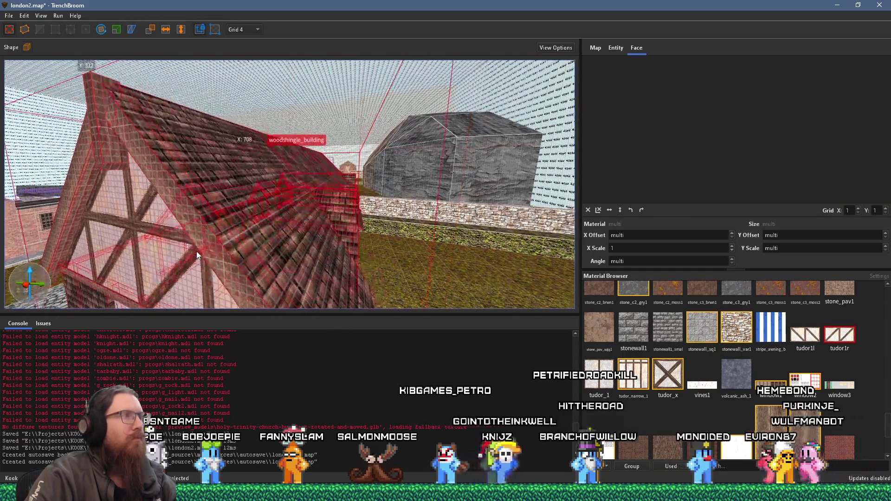
pyautogui.press('Escape')
pyautogui.hotkey('ctrl', 'z')
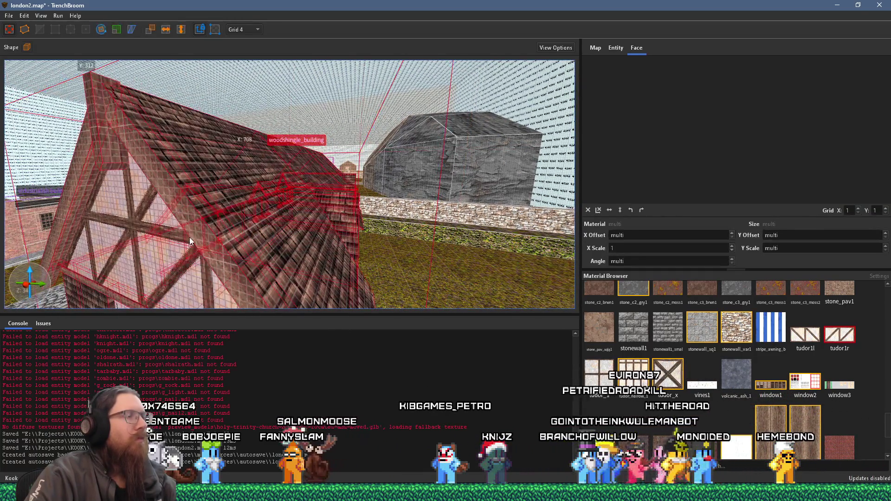
pyautogui.press('Escape')
pyautogui.click(171, 244)
pyautogui.moveTo(227, 224)
pyautogui.mouseDown()
pyautogui.moveTo(138, 137)
pyautogui.moveTo(141, 149)
pyautogui.moveTo(119, 141)
pyautogui.moveTo(145, 132)
pyautogui.moveTo(174, 185)
pyautogui.mouseUp()
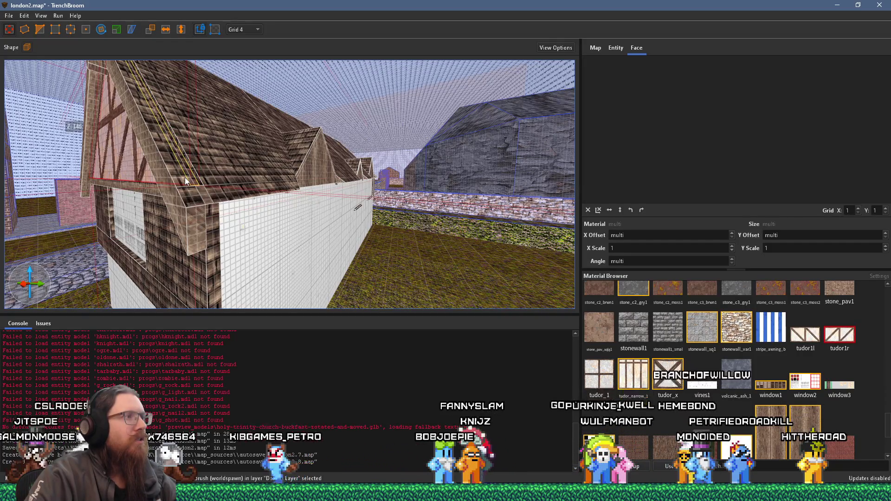
# Select the house's roof and gable brushes and move them up and over.
pyautogui.click(206, 195)
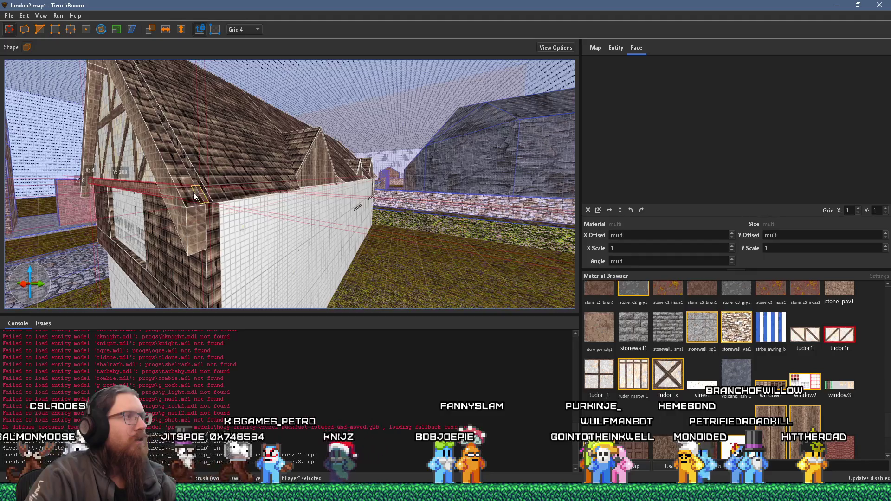
pyautogui.click(188, 192)
pyautogui.moveTo(226, 183)
pyautogui.mouseDown()
pyautogui.moveTo(177, 161)
pyautogui.moveTo(356, 209)
pyautogui.moveTo(262, 195)
pyautogui.moveTo(358, 222)
pyautogui.moveTo(393, 212)
pyautogui.mouseUp()
pyautogui.click(394, 213)
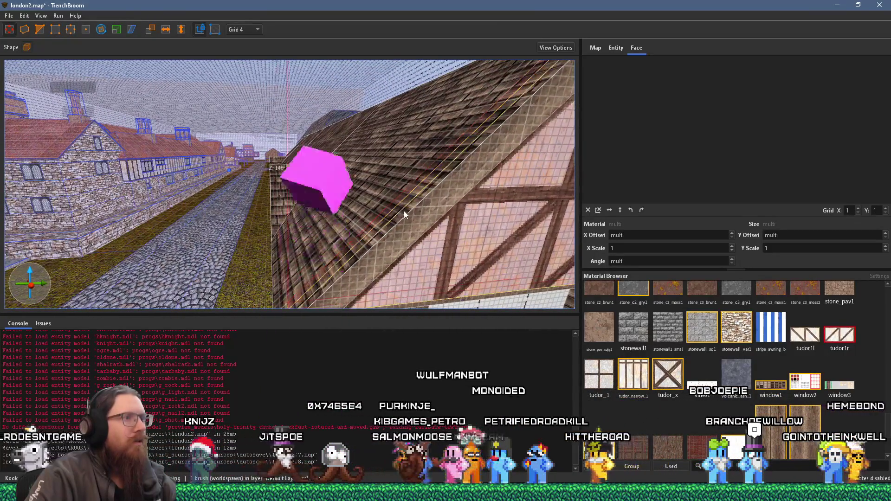
pyautogui.moveTo(406, 213); pyautogui.dragTo(347, 206)
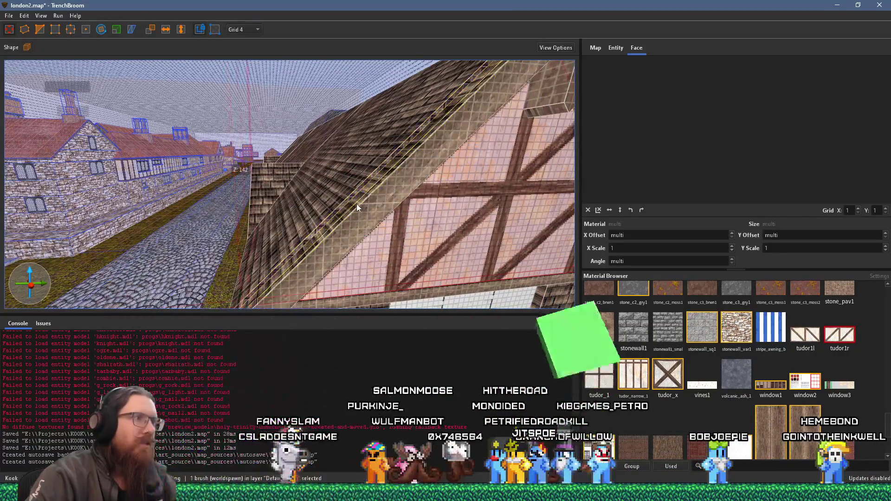
# Select the thin beam at the roof base, then the gable roof and the brush beyond it.
pyautogui.scroll(3, 369, 179)
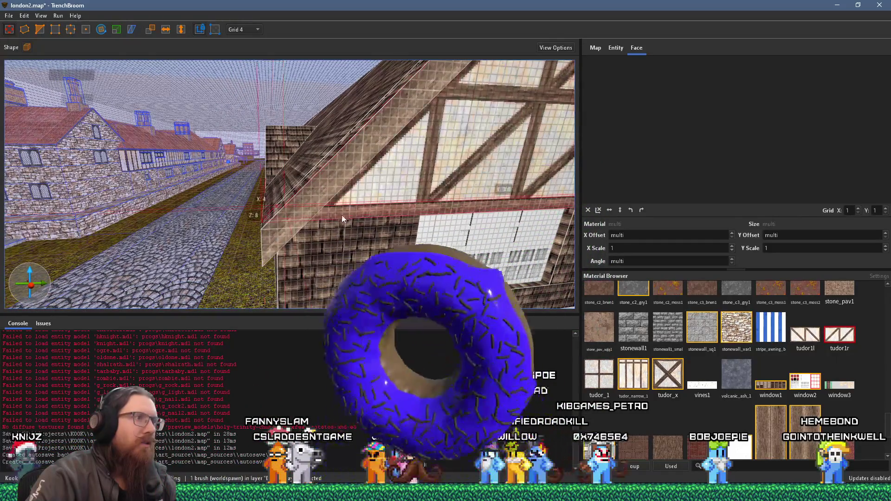
pyautogui.click(280, 218)
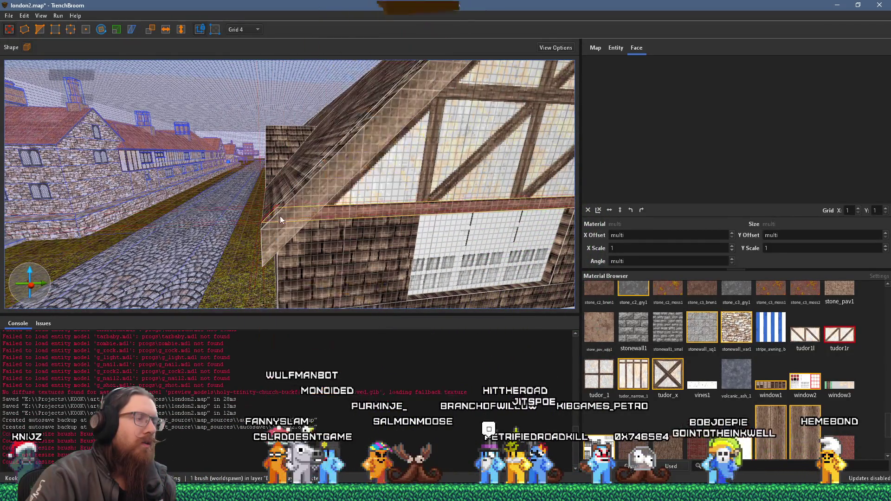
pyautogui.scroll(-3, 328, 222)
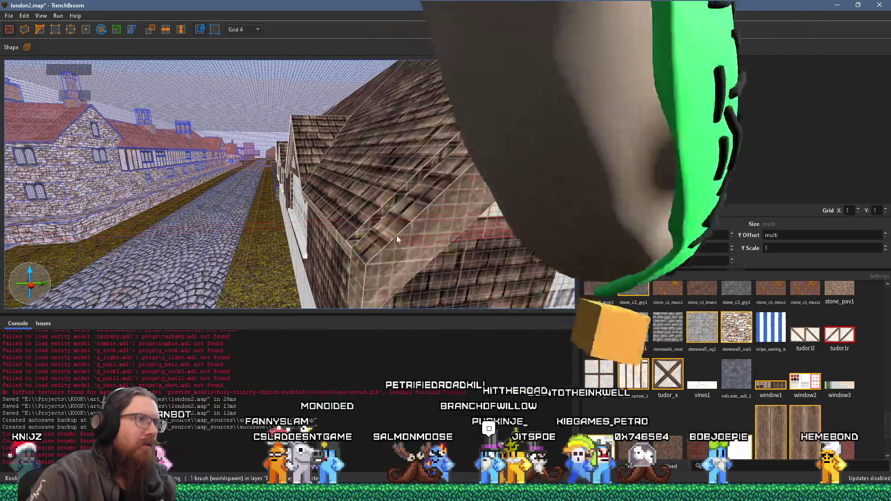
pyautogui.click(347, 228)
pyautogui.click(498, 221)
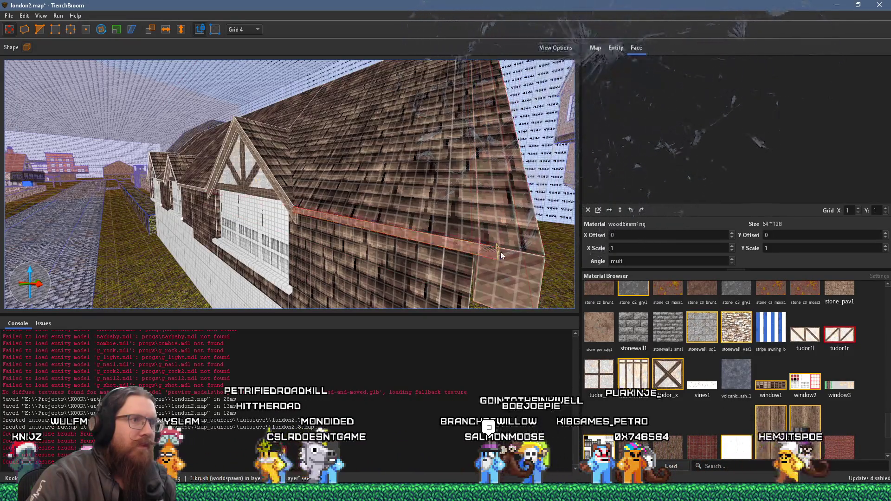
pyautogui.scroll(5, 487, 249)
pyautogui.moveTo(385, 253)
pyautogui.mouseDown()
pyautogui.moveTo(313, 207)
pyautogui.moveTo(193, 216)
pyautogui.moveTo(296, 243)
pyautogui.moveTo(322, 276)
pyautogui.moveTo(302, 316)
pyautogui.moveTo(334, 277)
pyautogui.moveTo(327, 276)
pyautogui.moveTo(368, 262)
pyautogui.moveTo(353, 222)
pyautogui.moveTo(288, 169)
pyautogui.moveTo(236, 188)
pyautogui.moveTo(171, 173)
pyautogui.moveTo(183, 172)
pyautogui.moveTo(190, 187)
pyautogui.moveTo(290, 193)
pyautogui.moveTo(354, 121)
pyautogui.moveTo(298, 185)
pyautogui.moveTo(235, 193)
pyautogui.moveTo(204, 216)
pyautogui.moveTo(166, 222)
pyautogui.mouseUp()
# Move the brick chimney's front top vertex up onto the back vertex to slope its top.
pyautogui.click(200, 218)
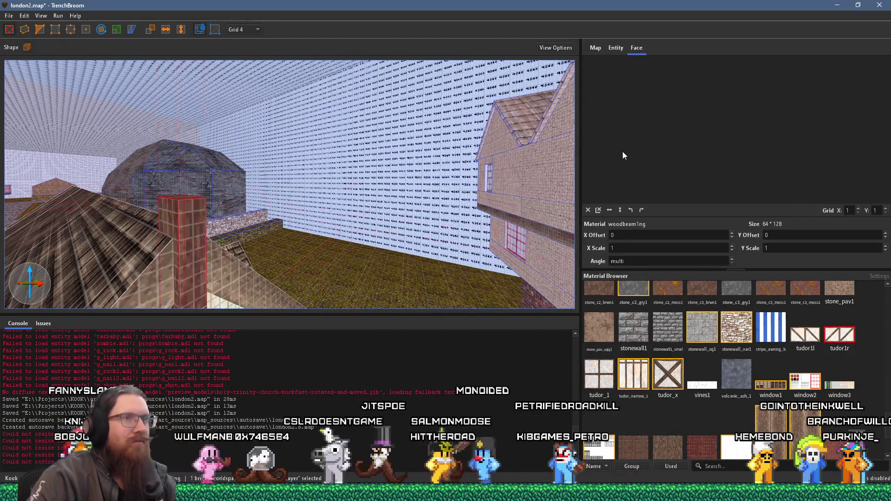
pyautogui.click(39, 29)
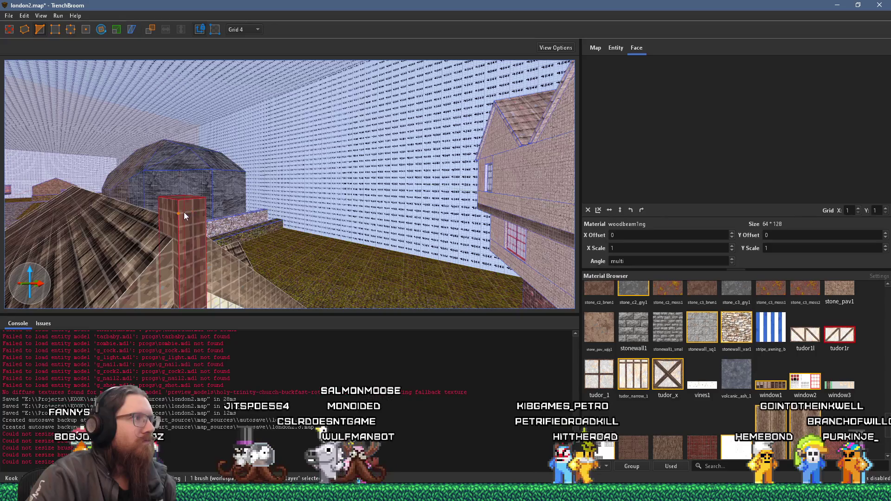
pyautogui.moveTo(191, 205); pyautogui.dragTo(193, 199)
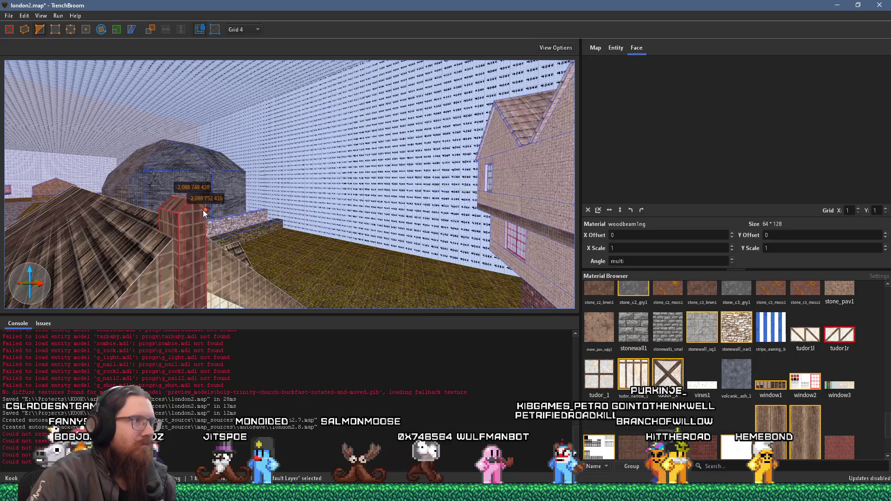
pyautogui.press('Escape')
pyautogui.scroll(-5, 203, 210)
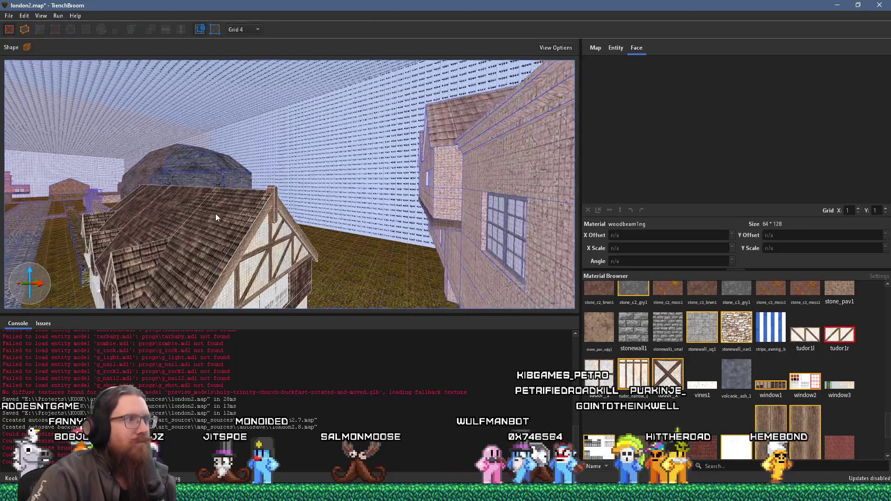
# Retexture the thin beam face by the gable window with woodbeam1ng, then bring up the reference photo.
pyautogui.scroll(-5, 216, 218)
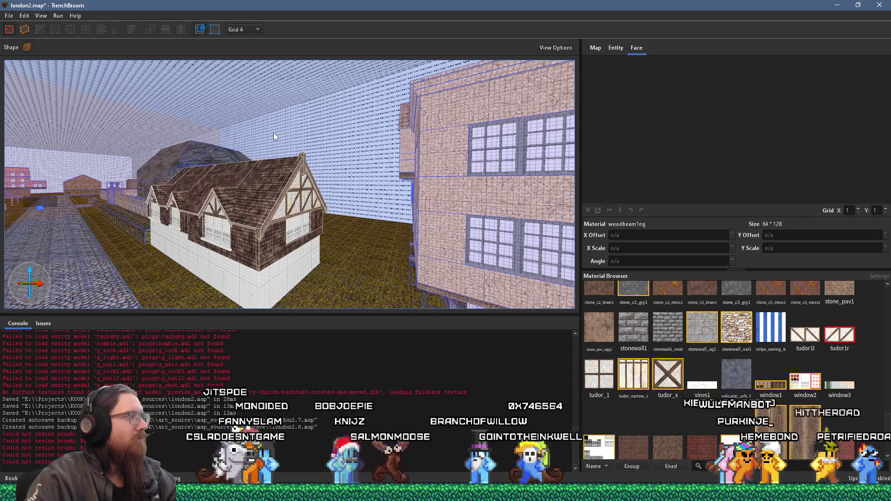
pyautogui.moveTo(274, 133); pyautogui.dragTo(259, 233)
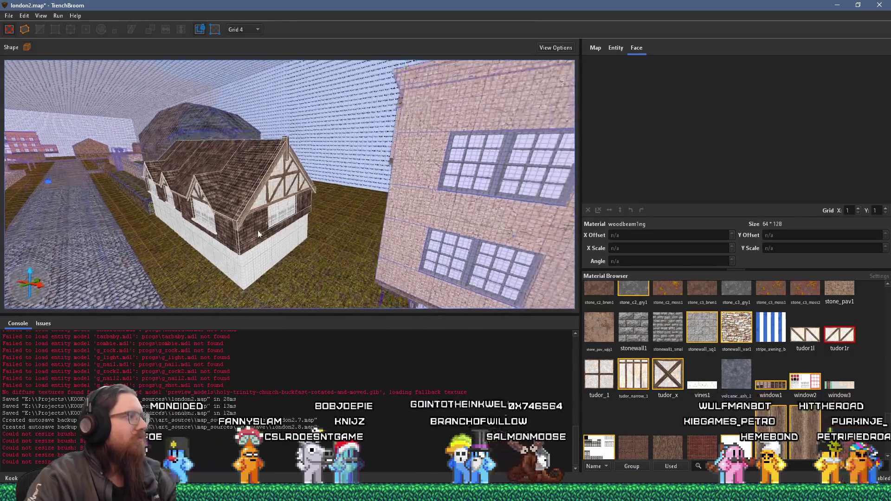
pyautogui.scroll(5, 258, 230)
pyautogui.moveTo(258, 198)
pyautogui.mouseDown()
pyautogui.moveTo(260, 159)
pyautogui.moveTo(241, 106)
pyautogui.moveTo(313, 104)
pyautogui.moveTo(318, 145)
pyautogui.mouseUp()
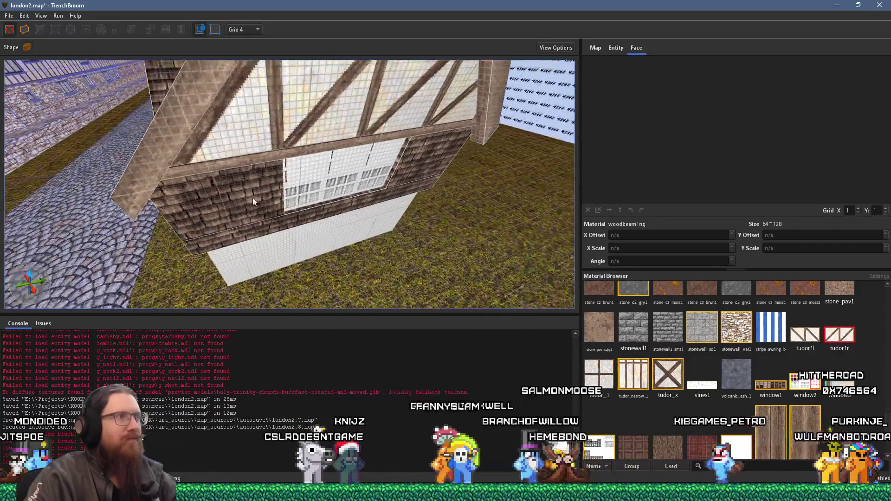
pyautogui.keyDown('shift'); pyautogui.click(321, 225); pyautogui.keyUp('shift')
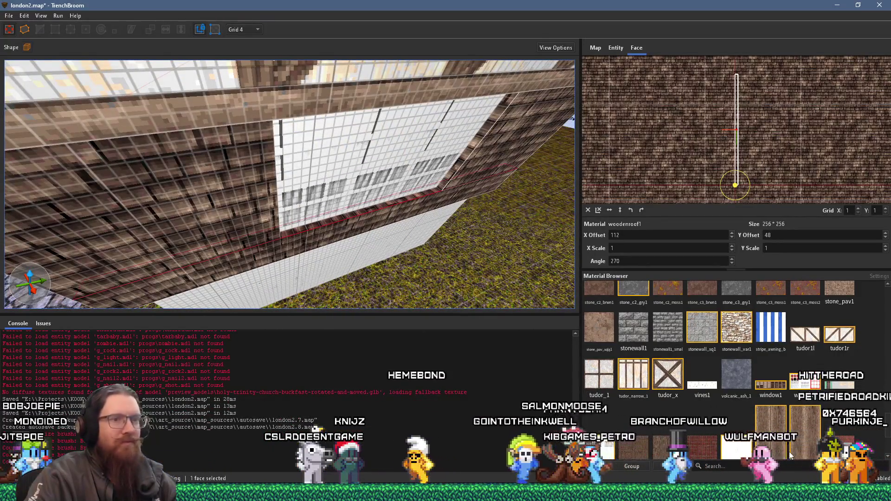
pyautogui.click(791, 456)
pyautogui.scroll(4, 740, 142)
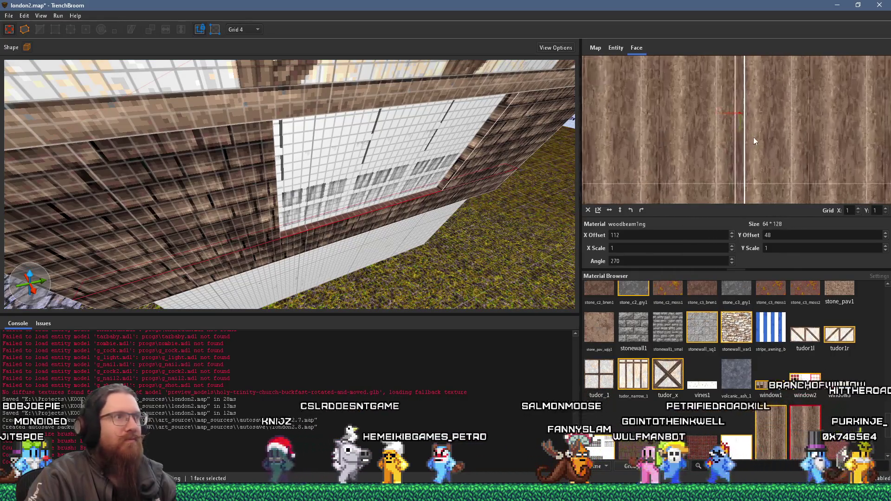
pyautogui.scroll(3, 385, 99)
pyautogui.scroll(-6, 327, 106)
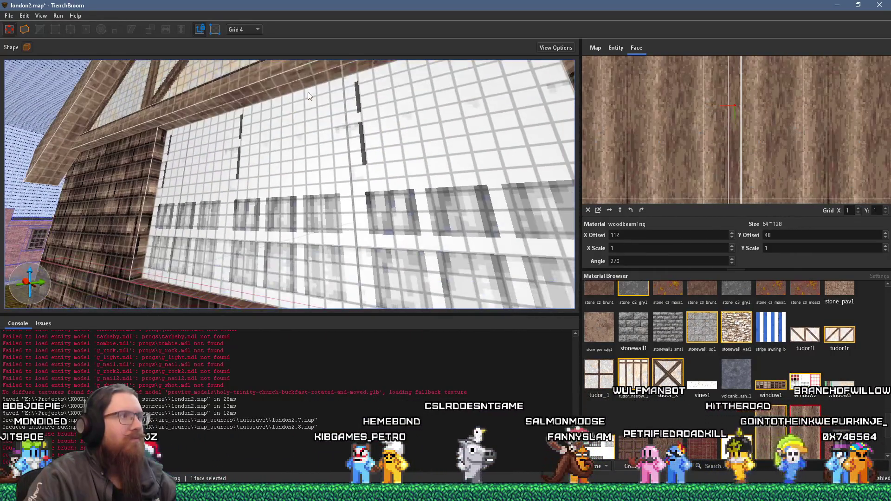
pyautogui.scroll(-8, 296, 147)
pyautogui.press('Escape')
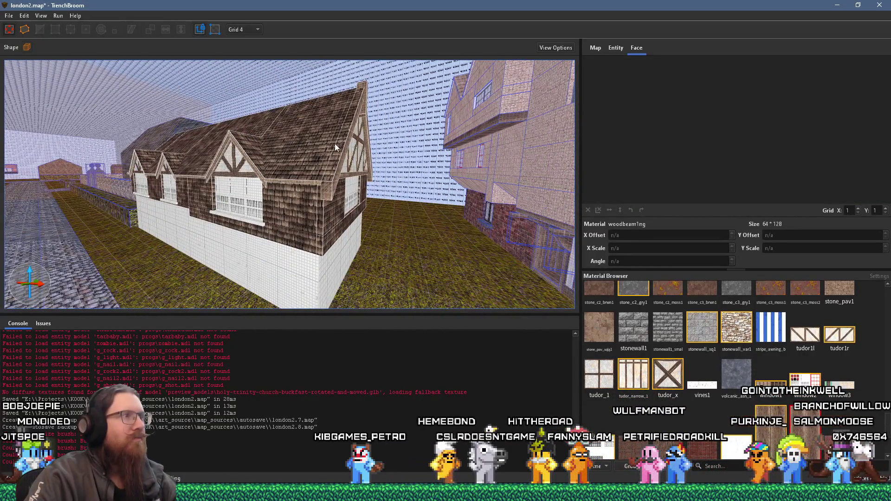
pyautogui.hotkey('alt', 'Tab')
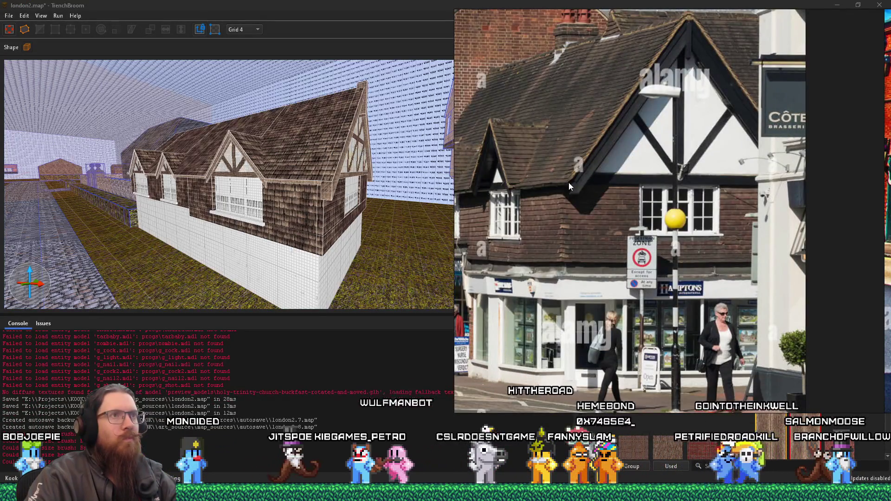
# Move the reference photo aside and enlarge it over the editor, then return to the map.
pyautogui.scroll(-3, 569, 183)
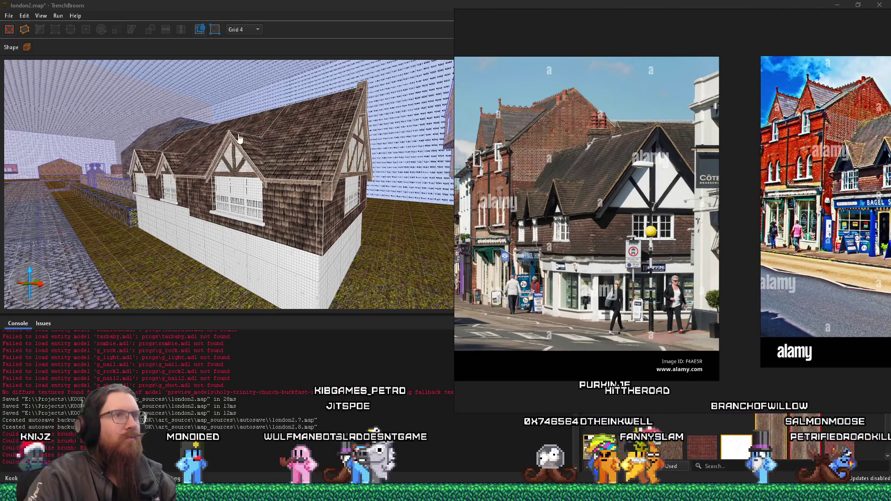
pyautogui.scroll(4, 563, 155)
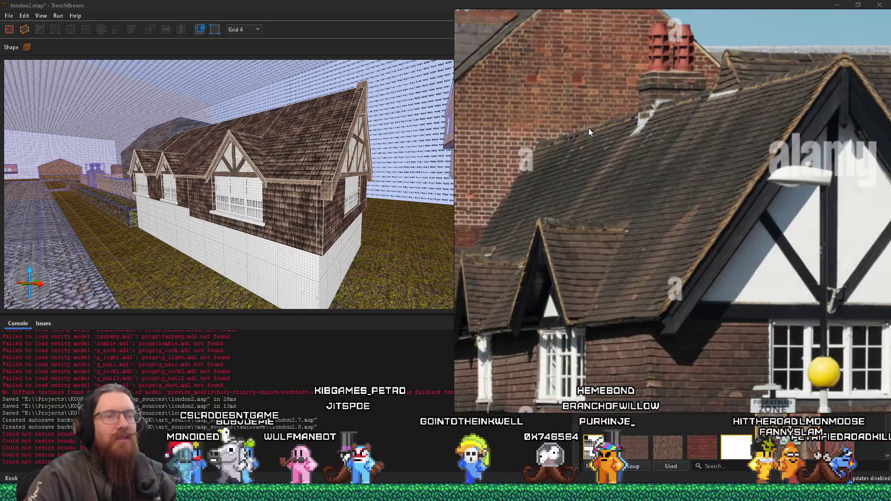
pyautogui.moveTo(722, 285)
pyautogui.mouseDown()
pyautogui.moveTo(500, 196)
pyautogui.moveTo(469, 210)
pyautogui.mouseUp()
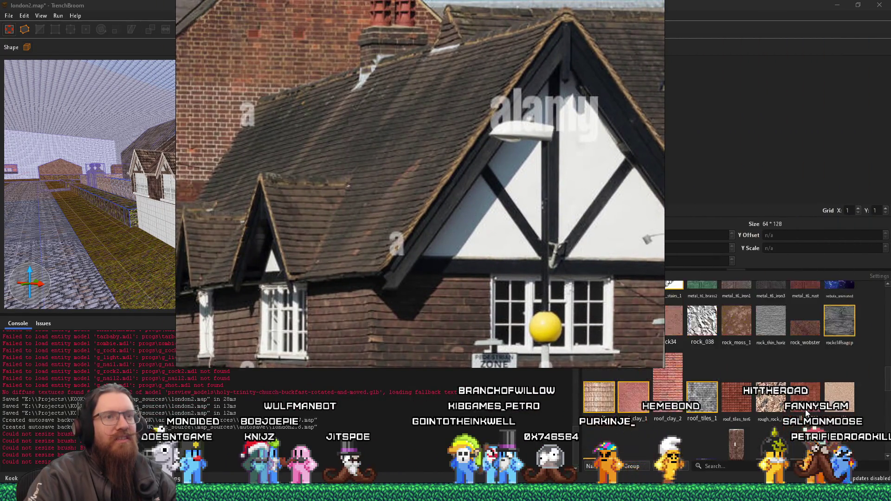
pyautogui.scroll(5, 806, 412)
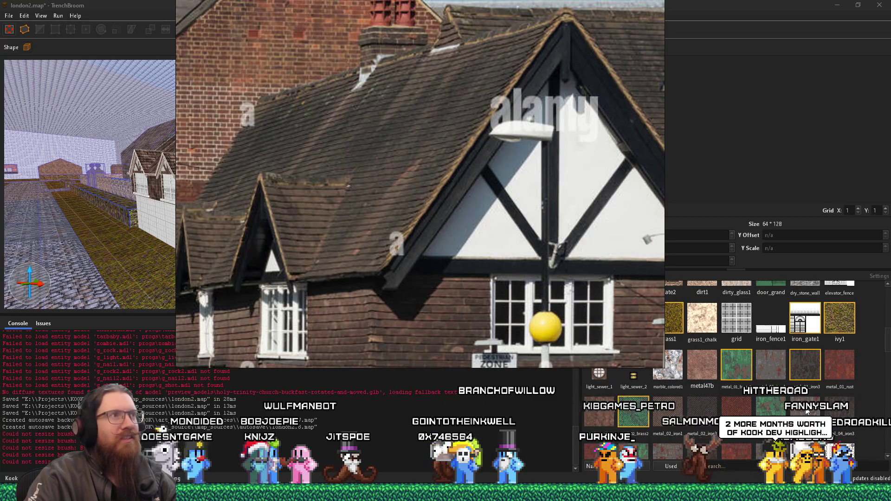
pyautogui.moveTo(417, 121)
pyautogui.mouseDown()
pyautogui.moveTo(421, 159)
pyautogui.moveTo(468, 170)
pyautogui.moveTo(426, 144)
pyautogui.mouseUp()
pyautogui.scroll(5, 779, 367)
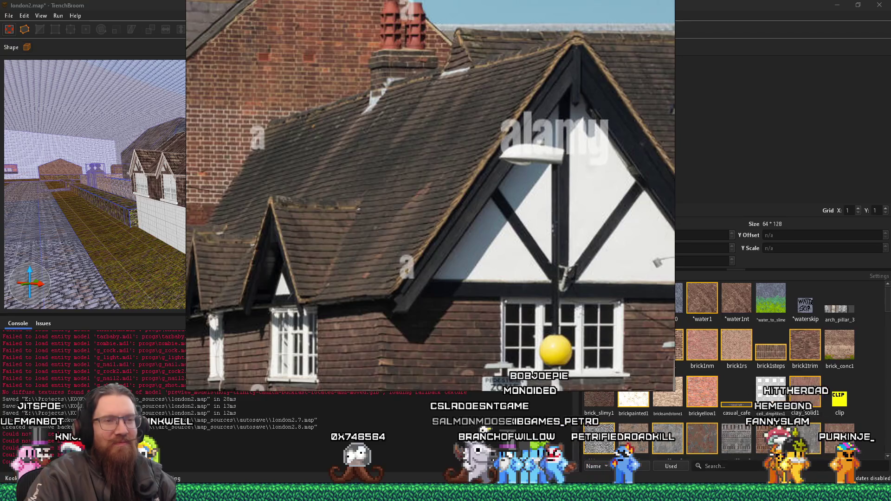
pyautogui.hotkey('alt', 'Tab')
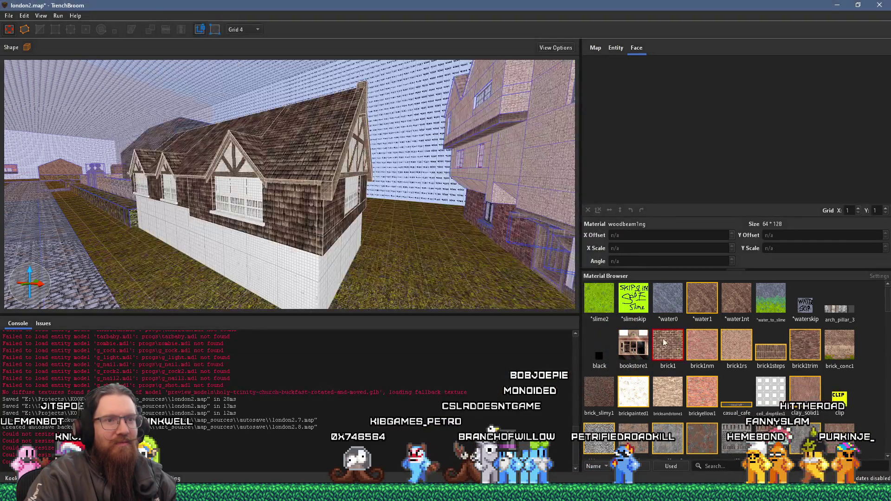
# Extrude a brick1 block upward from the roof into a chimney stack and compare it with the reference.
pyautogui.moveTo(251, 207)
pyautogui.mouseDown()
pyautogui.moveTo(396, 324)
pyautogui.moveTo(277, 148)
pyautogui.moveTo(243, 291)
pyautogui.moveTo(240, 247)
pyautogui.mouseUp()
pyautogui.moveTo(268, 277)
pyautogui.mouseDown()
pyautogui.moveTo(254, 266)
pyautogui.moveTo(249, 226)
pyautogui.moveTo(309, 158)
pyautogui.mouseUp()
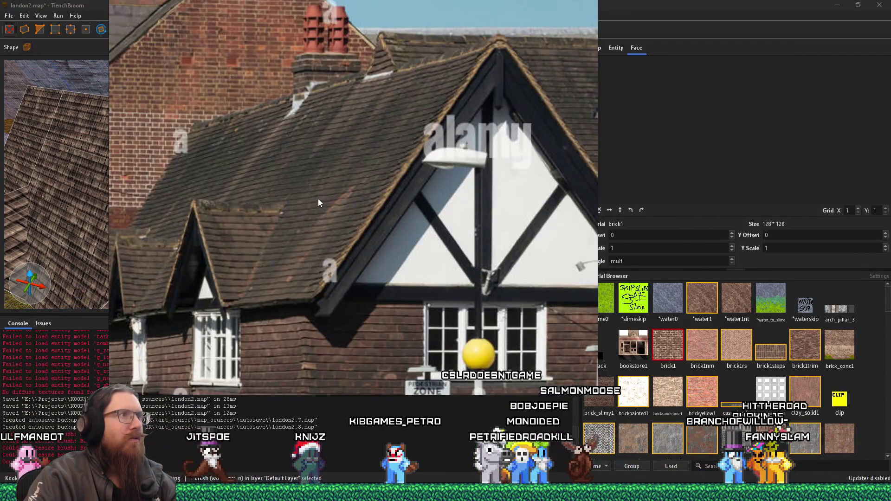
pyautogui.moveTo(318, 199)
pyautogui.mouseDown()
pyautogui.moveTo(280, 183)
pyautogui.moveTo(300, 195)
pyautogui.moveTo(262, 152)
pyautogui.moveTo(195, 112)
pyautogui.moveTo(358, 174)
pyautogui.moveTo(389, 162)
pyautogui.moveTo(381, 89)
pyautogui.moveTo(355, 155)
pyautogui.mouseUp()
pyautogui.hotkey('alt', 'Tab')
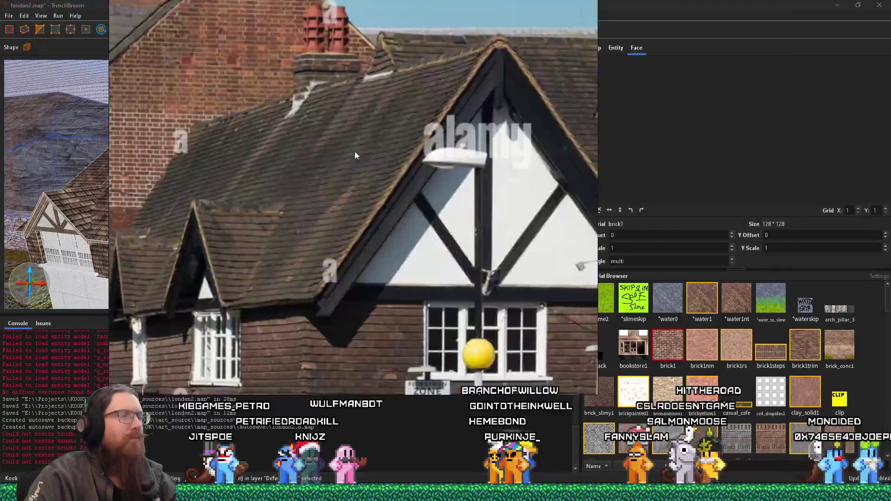
pyautogui.scroll(-2, 355, 153)
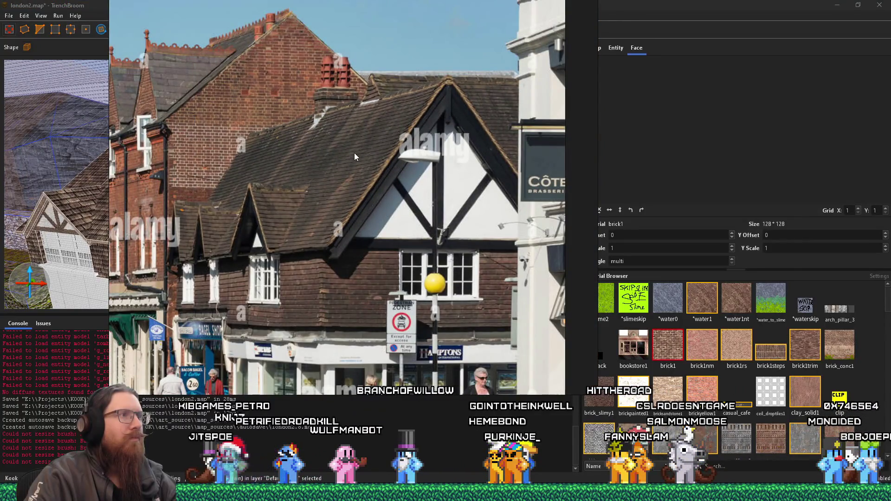
pyautogui.hotkey('alt', 'Tab')
pyautogui.scroll(5, 272, 170)
pyautogui.scroll(4, 277, 174)
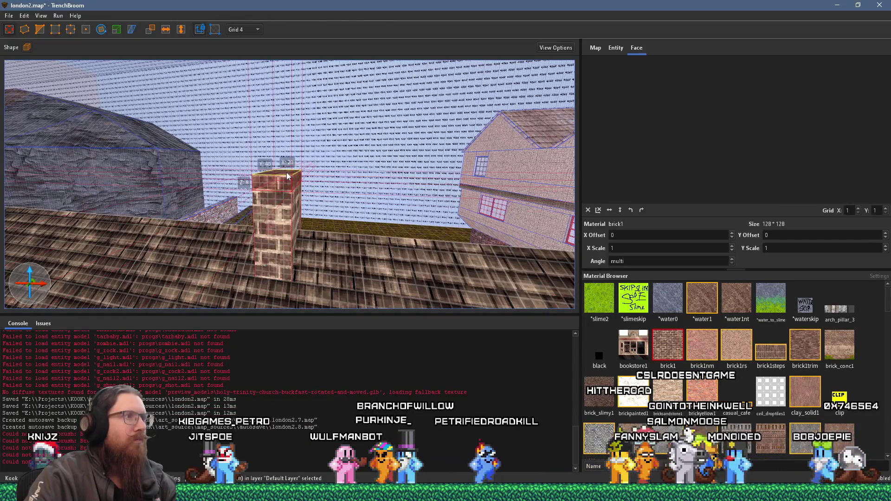
# Widen the brick chimney stack from 20 to 24 units.
pyautogui.moveTo(294, 180); pyautogui.dragTo(417, 182)
pyautogui.hotkey('alt', 'Tab')
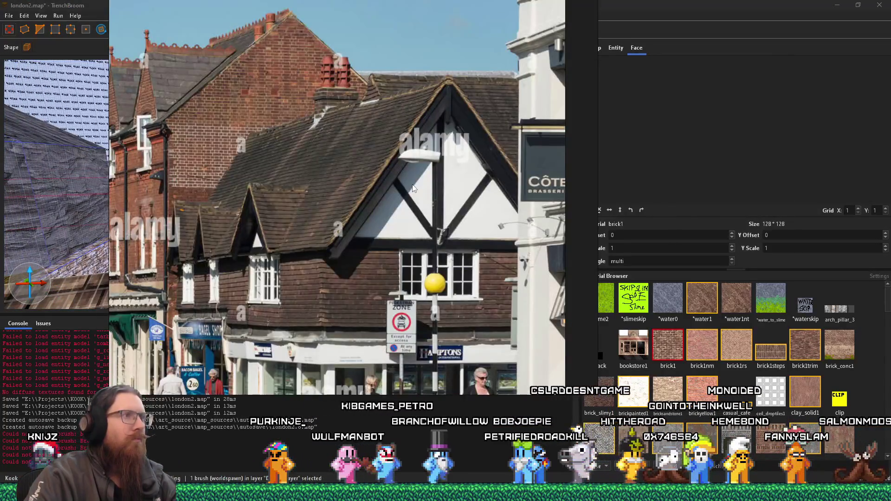
pyautogui.hotkey('alt', 'Tab')
pyautogui.moveTo(345, 197)
pyautogui.mouseDown()
pyautogui.moveTo(443, 131)
pyautogui.moveTo(430, 177)
pyautogui.moveTo(266, 218)
pyautogui.mouseUp()
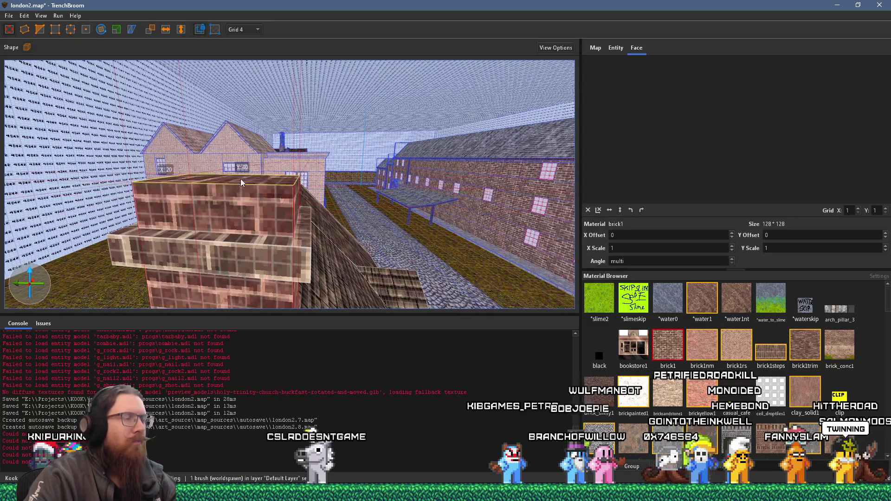
pyautogui.moveTo(241, 161)
pyautogui.mouseDown()
pyautogui.moveTo(182, 201)
pyautogui.moveTo(203, 230)
pyautogui.moveTo(223, 208)
pyautogui.mouseUp()
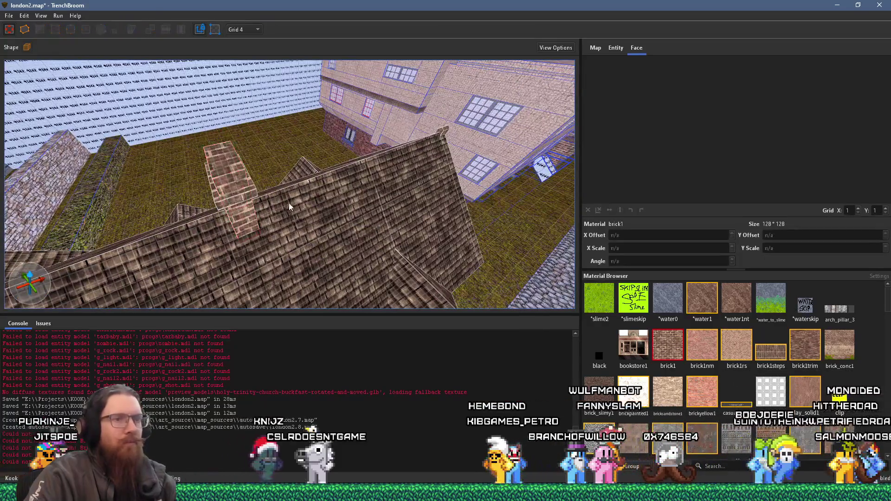
# Filter the Material Browser to the 'clay' textures.
pyautogui.scroll(-3, 746, 421)
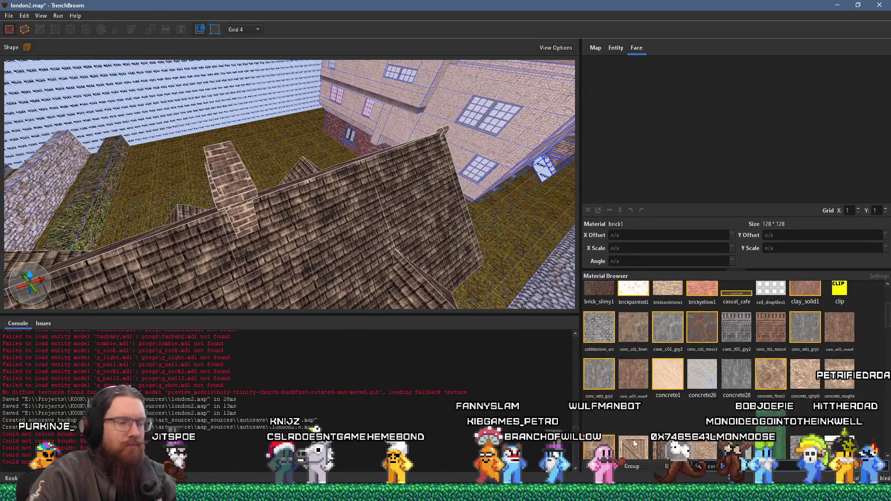
pyautogui.write('clay')
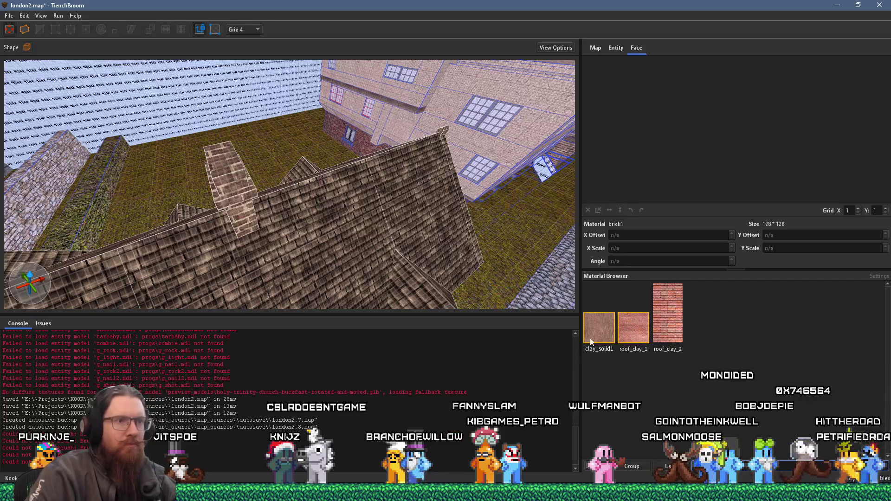
pyautogui.moveTo(346, 198); pyautogui.dragTo(284, 231)
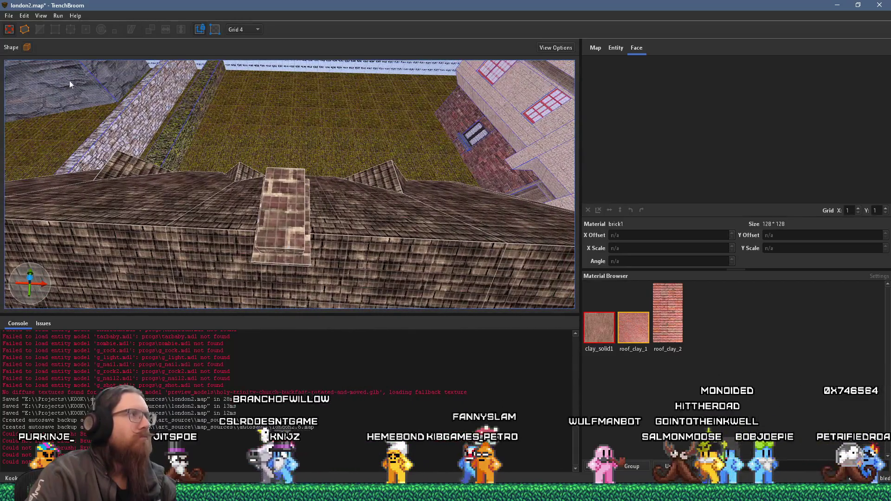
pyautogui.click(27, 47)
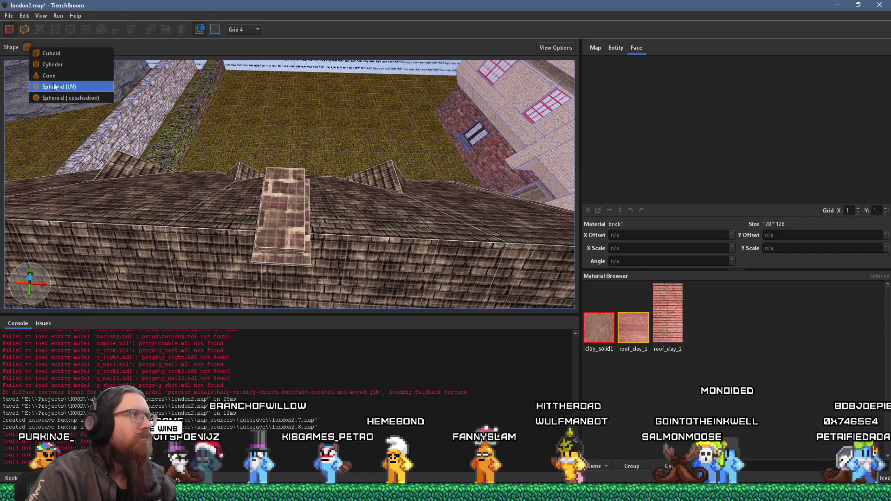
# Switch the brush shape to Cylinder with 6 sides.
pyautogui.click(53, 65)
pyautogui.doubleClick(122, 48)
pyautogui.write('65')
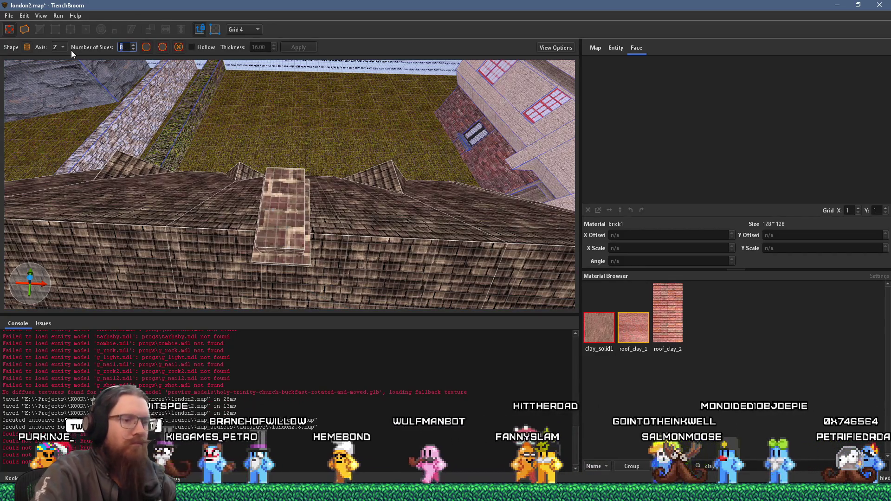
pyautogui.write('6')
pyautogui.press('Return')
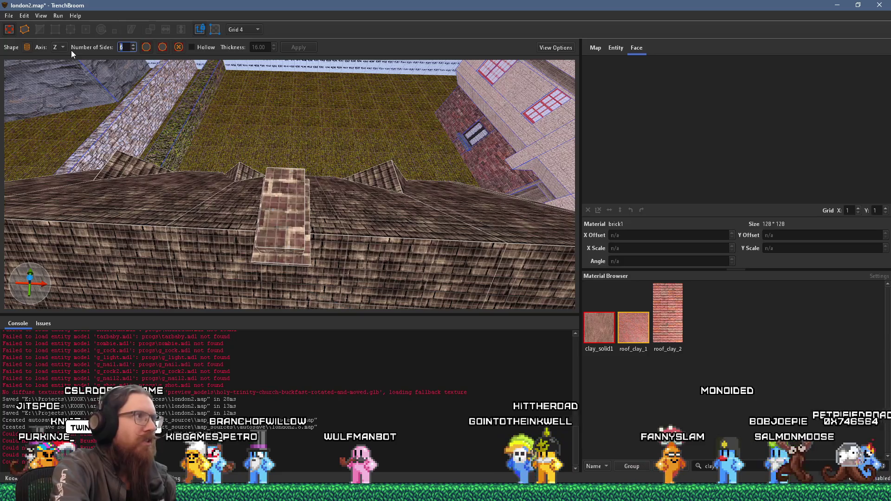
# Create a hexagonal chimney pot, move it onto the chimney top and stretch it taller.
pyautogui.scroll(2, 232, 89)
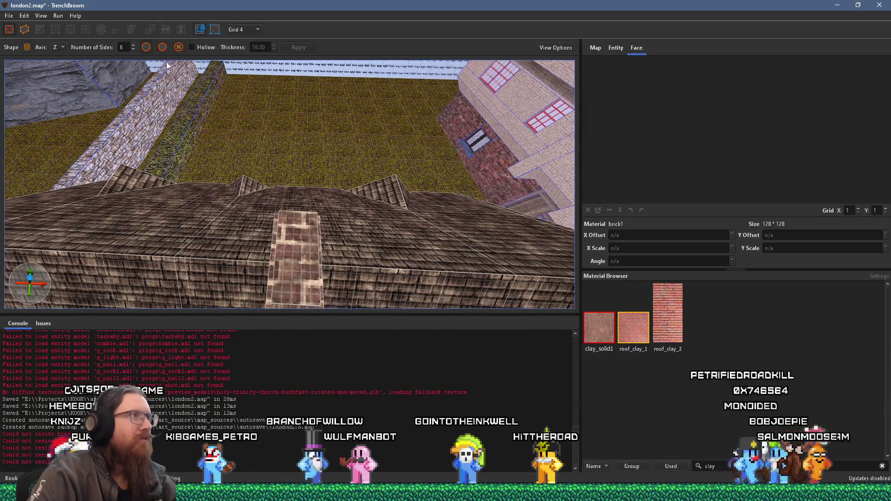
pyautogui.scroll(3, 266, 158)
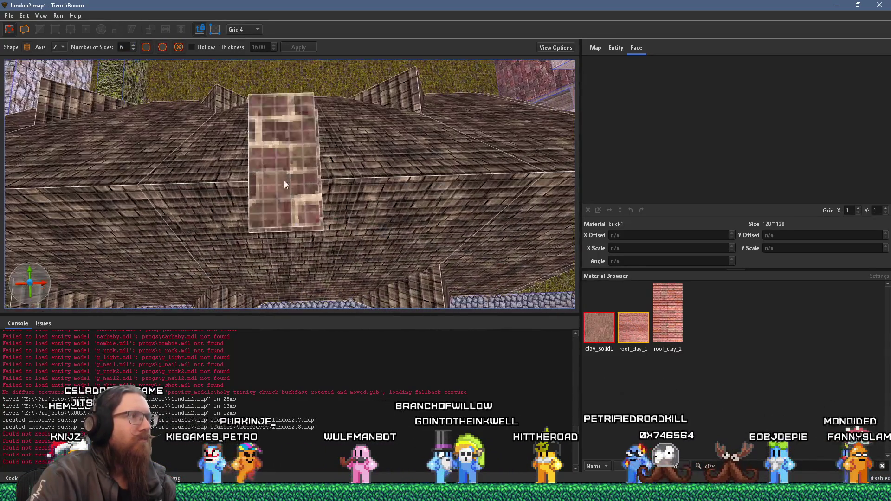
pyautogui.click(283, 204)
pyautogui.moveTo(230, 165)
pyautogui.mouseDown()
pyautogui.moveTo(206, 198)
pyautogui.moveTo(219, 212)
pyautogui.moveTo(236, 206)
pyautogui.moveTo(206, 181)
pyautogui.moveTo(197, 147)
pyautogui.mouseUp()
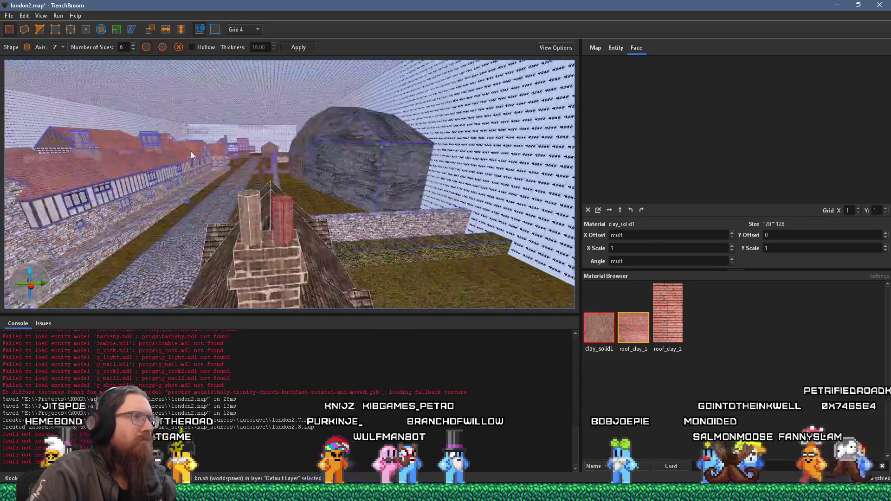
pyautogui.hotkey('alt', 'Tab')
pyautogui.hotkey('alt', 'Tab')
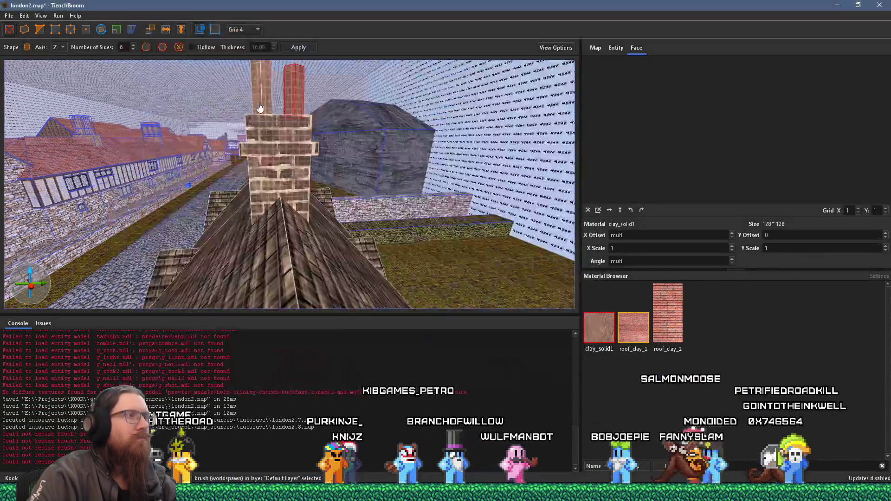
pyautogui.moveTo(265, 161)
pyautogui.mouseDown()
pyautogui.moveTo(285, 148)
pyautogui.moveTo(288, 114)
pyautogui.mouseUp()
pyautogui.hotkey('alt', 'Tab')
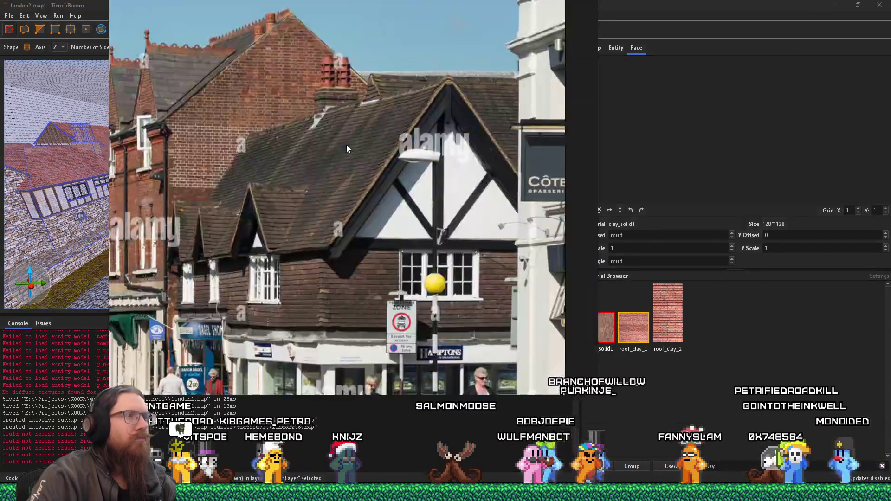
pyautogui.hotkey('alt', 'Tab')
pyautogui.press('Escape')
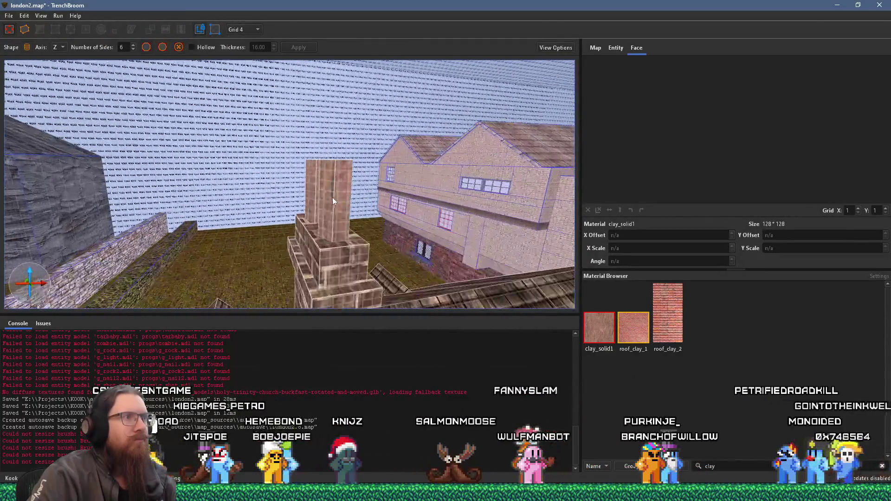
# Turn the selected chimney pot brushes into a func_detail_wall entity.
pyautogui.click(332, 196)
pyautogui.rightClick(325, 186)
pyautogui.moveTo(384, 374)
pyautogui.moveTo(538, 397)
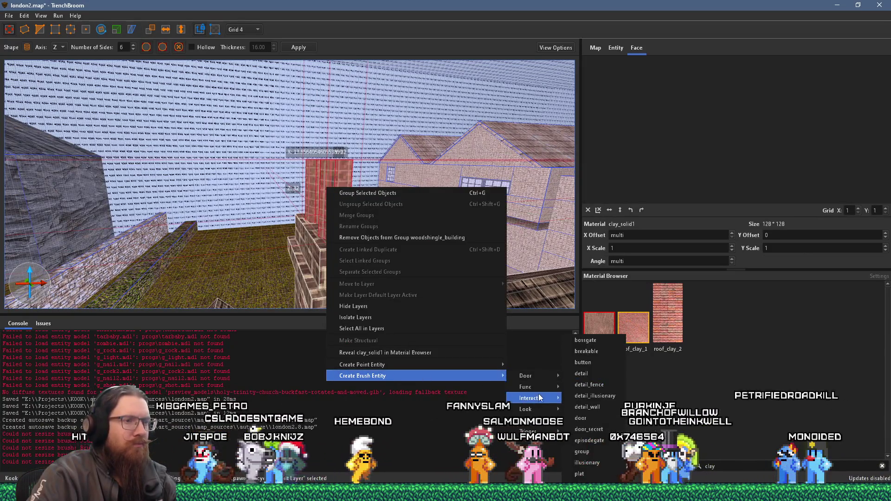
pyautogui.click(598, 406)
# Set the entity's _phong property to 01 and save the map.
pyautogui.click(615, 48)
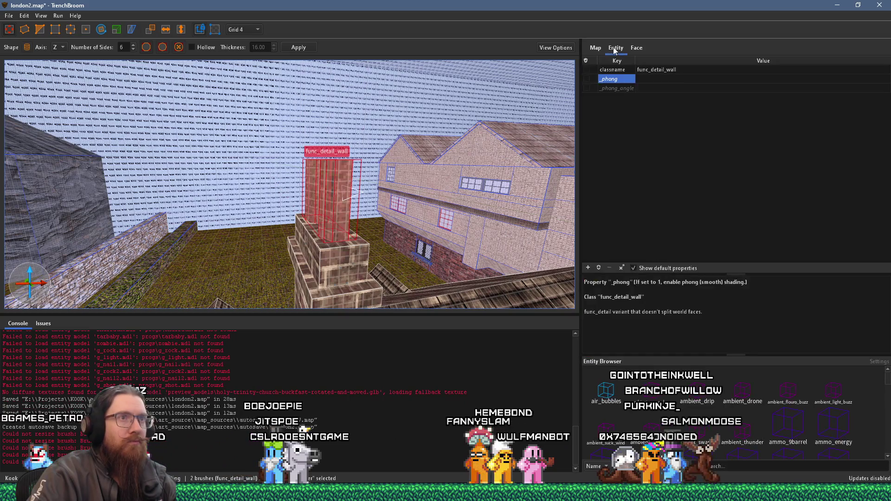
pyautogui.doubleClick(645, 79)
pyautogui.write('01')
pyautogui.press('Return')
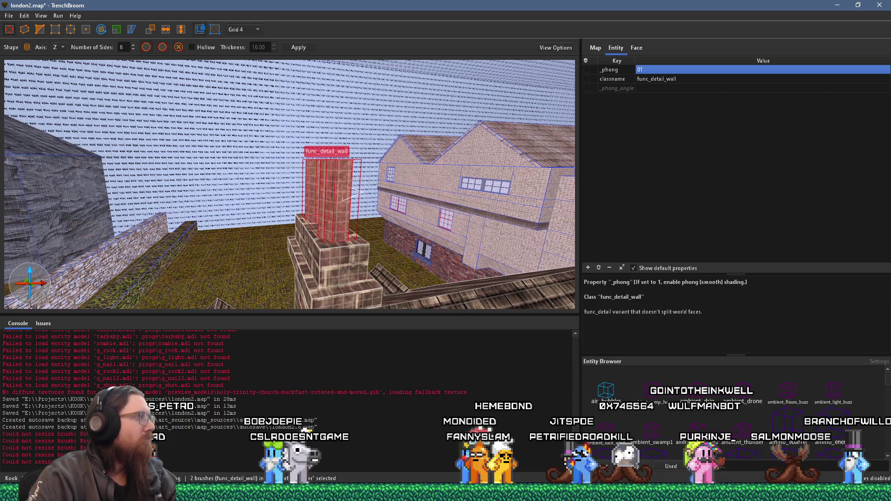
pyautogui.click(9, 16)
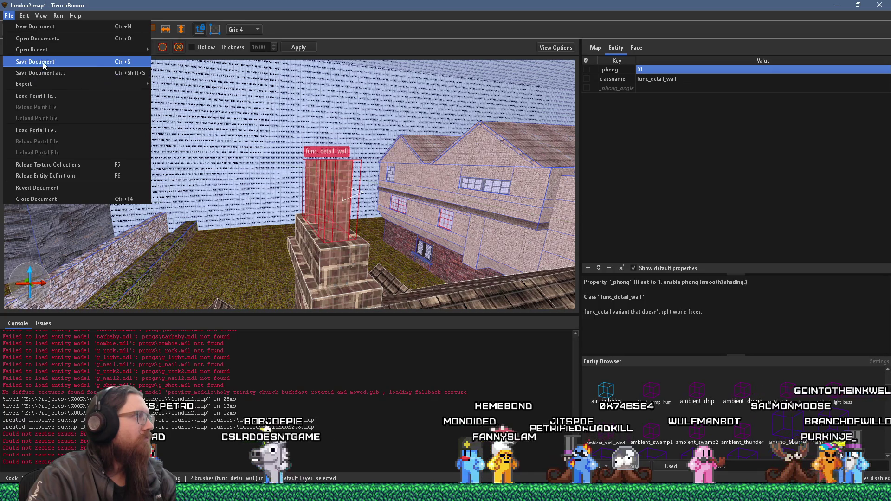
pyautogui.click(35, 61)
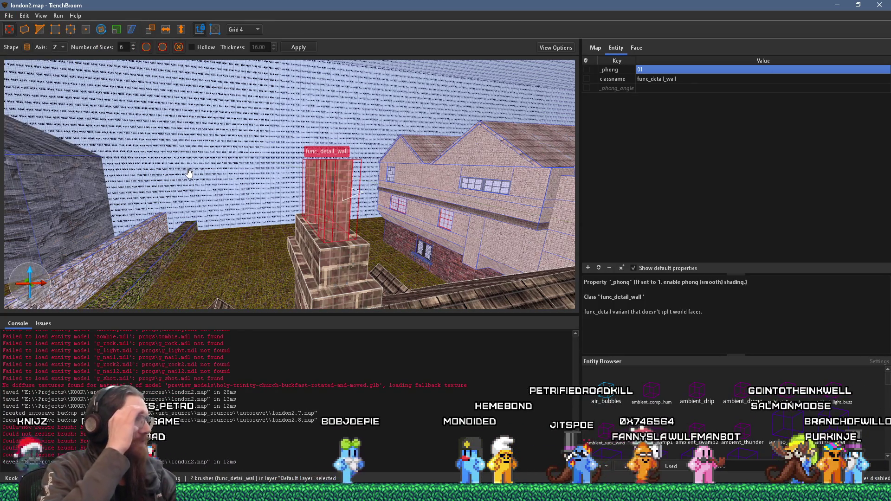
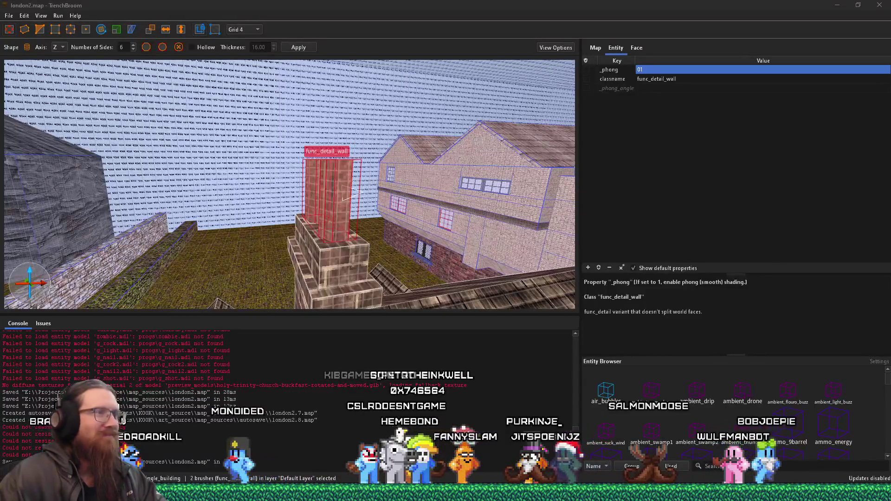
# Select a single chimney face and nudge its brick texture upward one step.
pyautogui.moveTo(267, 232)
pyautogui.mouseDown()
pyautogui.moveTo(282, 244)
pyautogui.moveTo(275, 221)
pyautogui.moveTo(262, 246)
pyautogui.mouseUp()
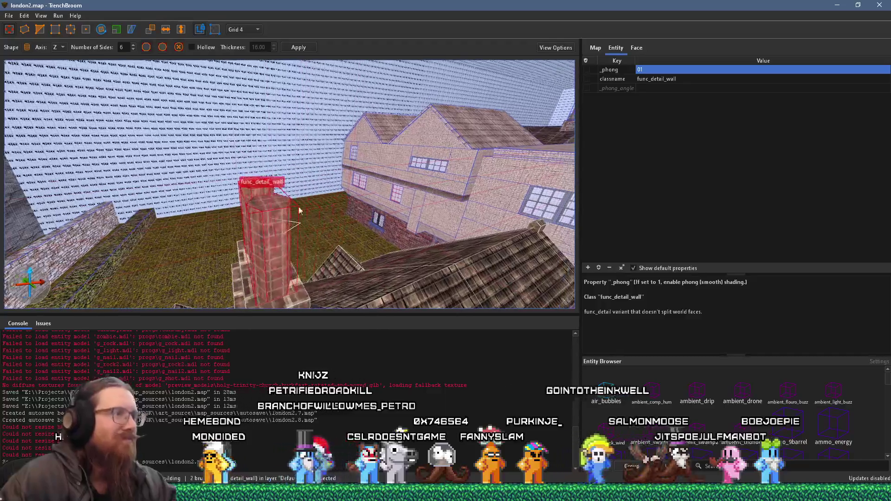
pyautogui.keyDown('shift'); pyautogui.click(262, 246); pyautogui.keyUp('shift')
pyautogui.rightClick(271, 252)
pyautogui.press('Escape')
pyautogui.click(258, 248)
pyautogui.keyDown('shift'); pyautogui.click(260, 255); pyautogui.keyUp('shift')
pyautogui.press('Up')
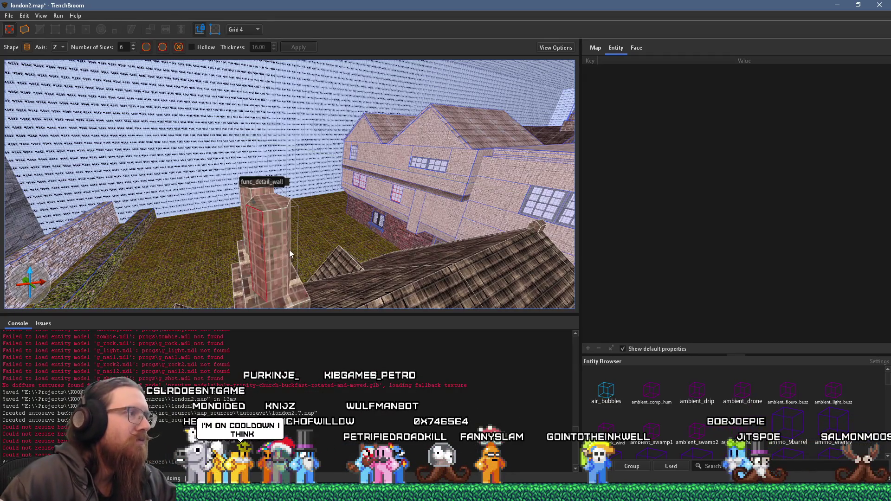
pyautogui.moveTo(291, 249)
pyautogui.mouseDown()
pyautogui.moveTo(208, 261)
pyautogui.moveTo(184, 250)
pyautogui.moveTo(201, 222)
pyautogui.moveTo(147, 218)
pyautogui.moveTo(129, 226)
pyautogui.mouseUp()
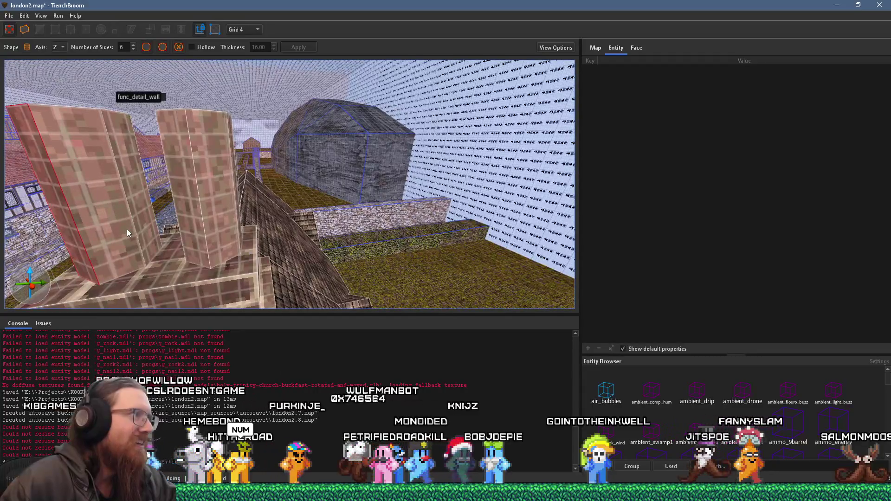
# Inspect the rooftop brick chimney stacks from around the house, then save london2.map.
pyautogui.scroll(-5, 127, 229)
pyautogui.scroll(10, 246, 227)
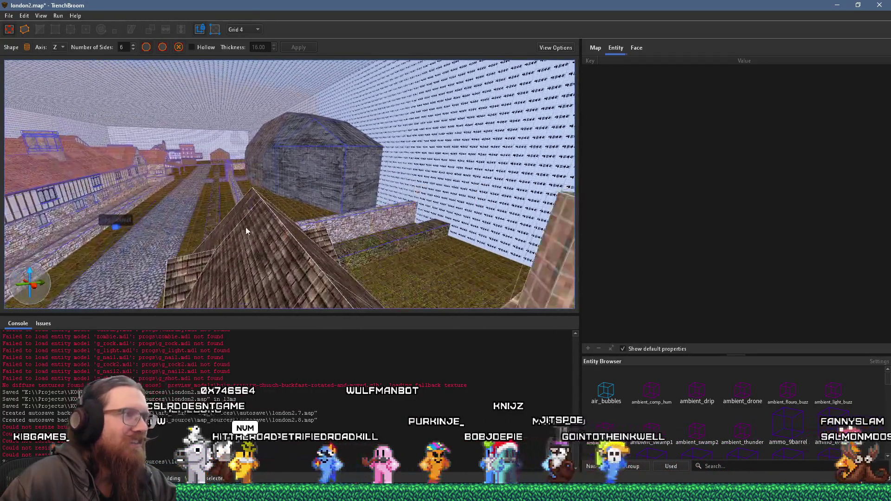
pyautogui.scroll(-4, 250, 207)
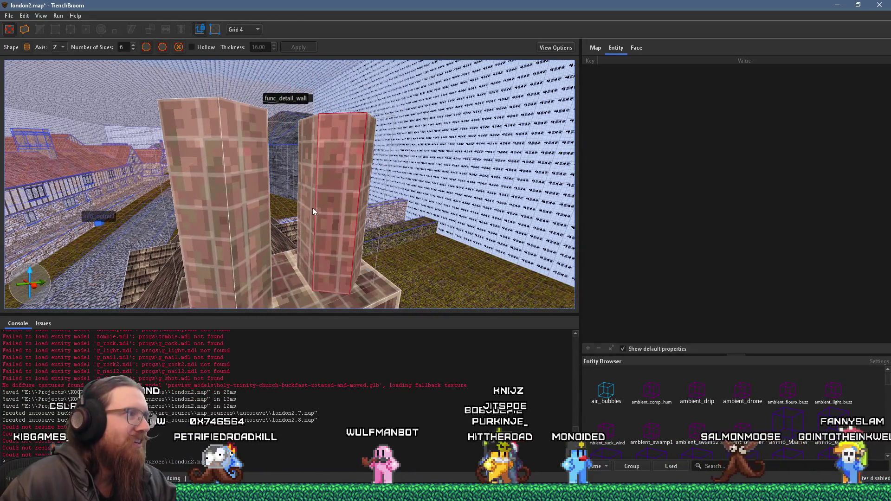
pyautogui.scroll(4, 358, 222)
pyautogui.scroll(-10, 352, 222)
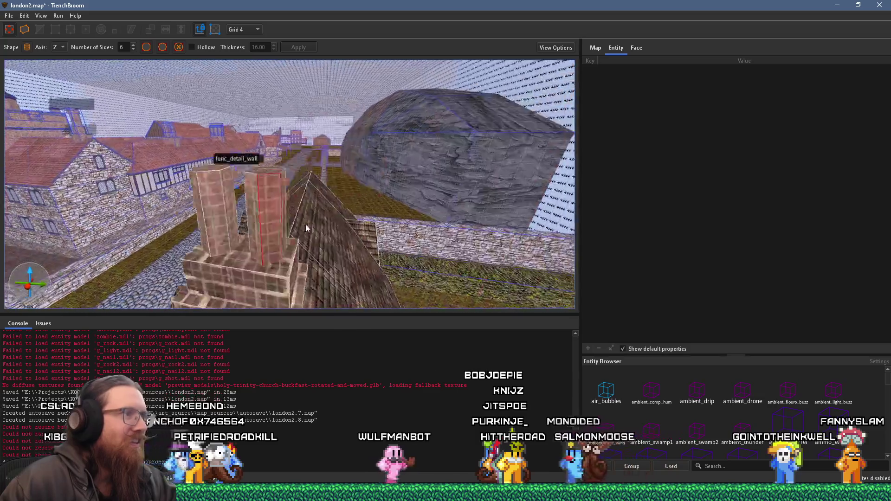
pyautogui.moveTo(197, 254)
pyautogui.mouseDown()
pyautogui.moveTo(171, 259)
pyautogui.moveTo(218, 226)
pyautogui.moveTo(168, 228)
pyautogui.moveTo(182, 215)
pyautogui.moveTo(365, 189)
pyautogui.moveTo(347, 151)
pyautogui.moveTo(351, 135)
pyautogui.moveTo(335, 195)
pyautogui.moveTo(350, 204)
pyautogui.moveTo(317, 189)
pyautogui.mouseUp()
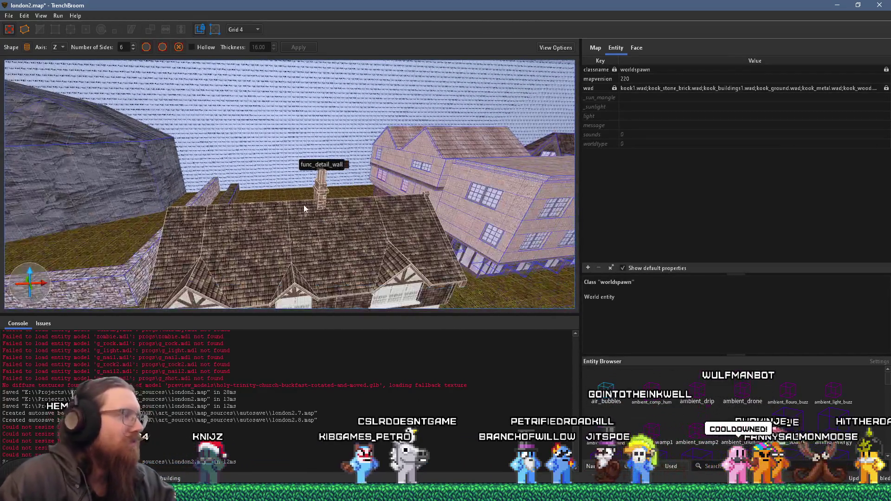
pyautogui.scroll(2, 305, 204)
pyautogui.moveTo(280, 233)
pyautogui.mouseDown()
pyautogui.moveTo(310, 197)
pyautogui.moveTo(194, 255)
pyautogui.moveTo(151, 226)
pyautogui.moveTo(382, 195)
pyautogui.mouseUp()
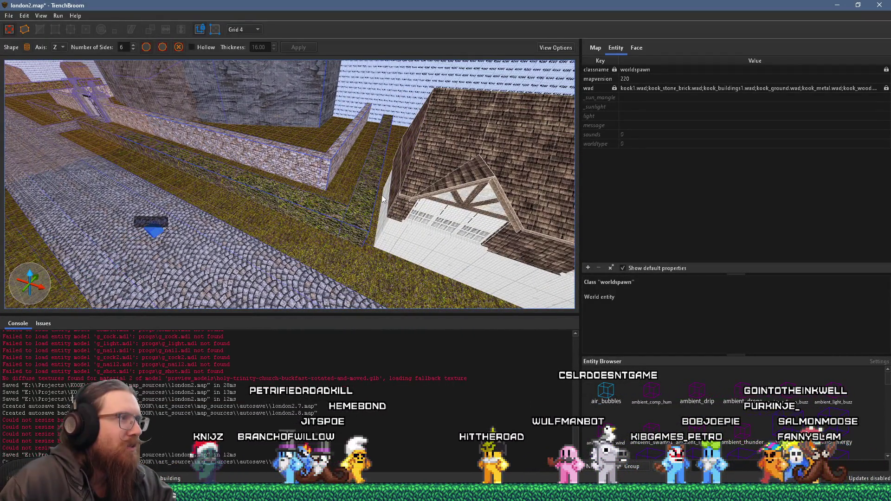
pyautogui.click(9, 16)
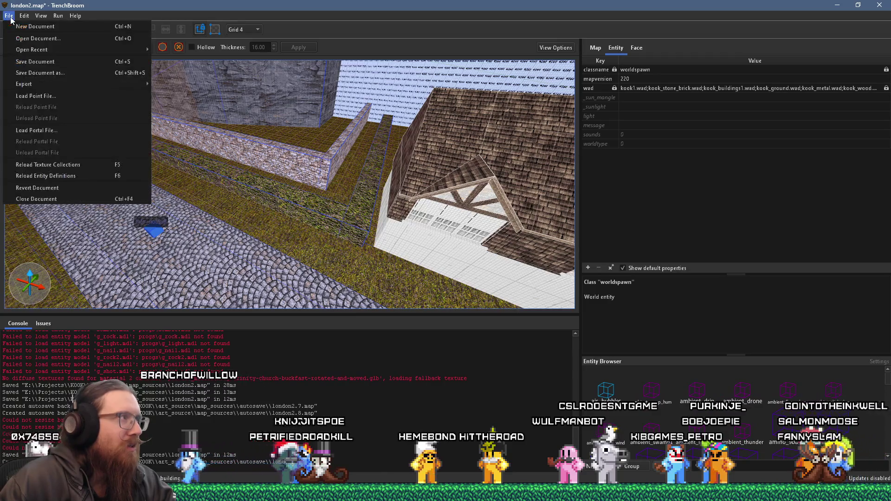
pyautogui.click(19, 64)
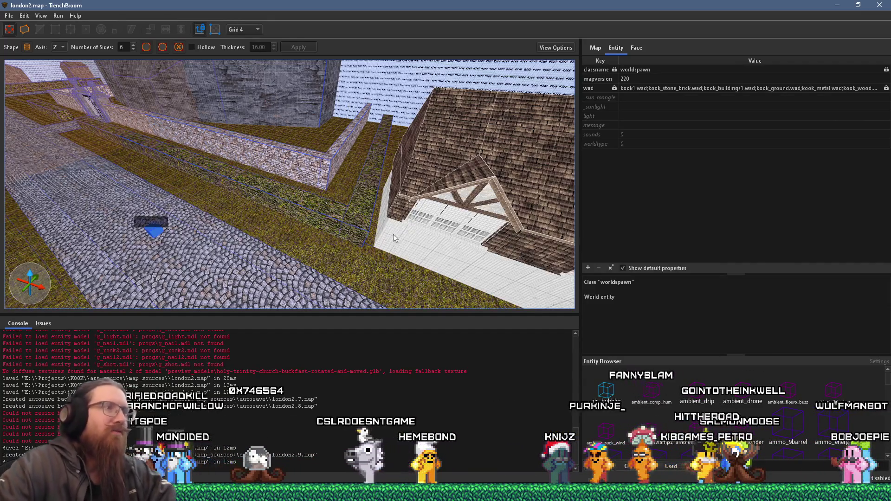
# Select the gable brush and face and show the Face material settings, discarding trial clip and vertex edits.
pyautogui.moveTo(395, 241)
pyautogui.mouseDown()
pyautogui.moveTo(341, 165)
pyautogui.moveTo(344, 175)
pyautogui.moveTo(149, 132)
pyautogui.moveTo(238, 161)
pyautogui.moveTo(163, 159)
pyautogui.moveTo(242, 212)
pyautogui.moveTo(292, 204)
pyautogui.moveTo(292, 252)
pyautogui.moveTo(285, 203)
pyautogui.moveTo(327, 213)
pyautogui.moveTo(316, 202)
pyautogui.mouseUp()
pyautogui.click(294, 206)
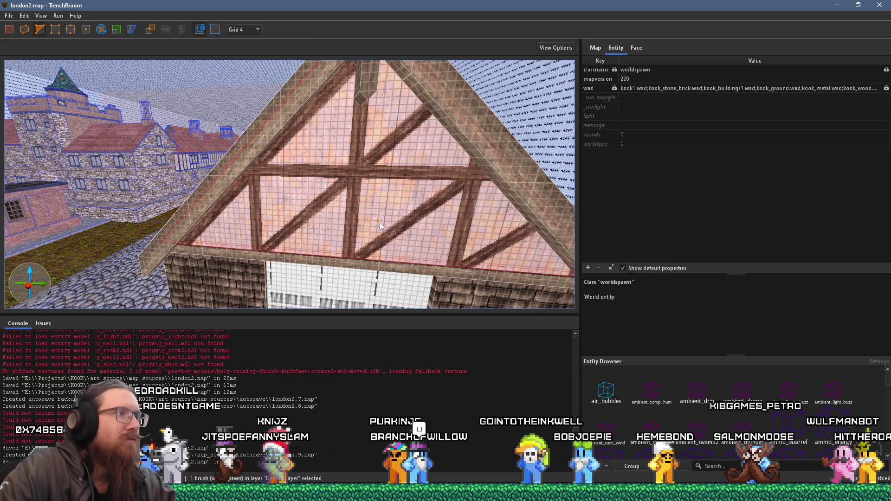
pyautogui.click(354, 188)
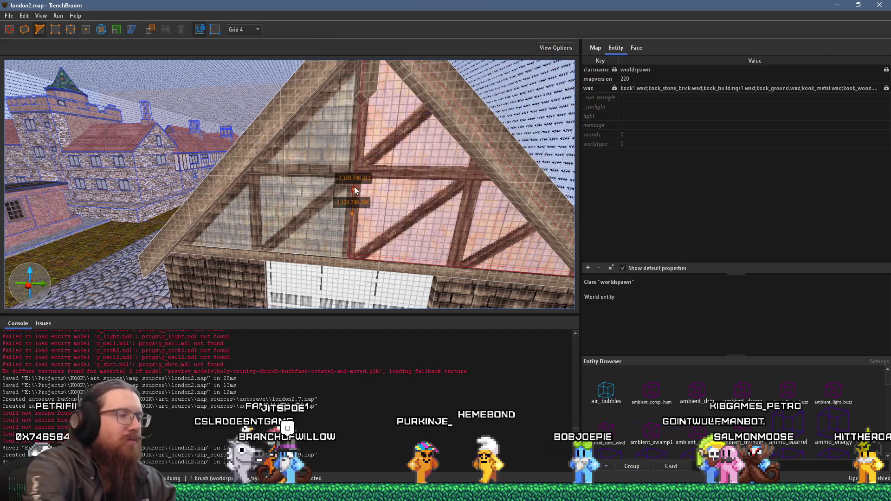
pyautogui.press('Escape')
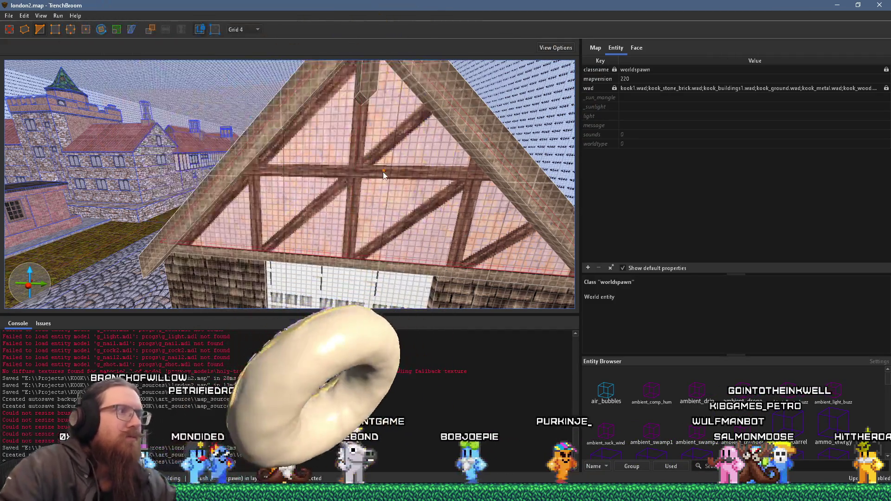
pyautogui.keyDown('shift'); pyautogui.click(384, 173); pyautogui.keyUp('shift')
pyautogui.click(645, 47)
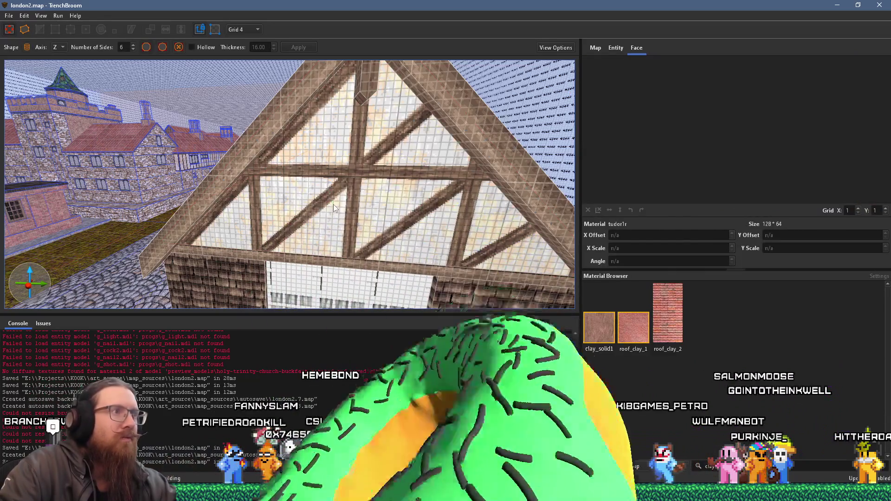
pyautogui.click(333, 207)
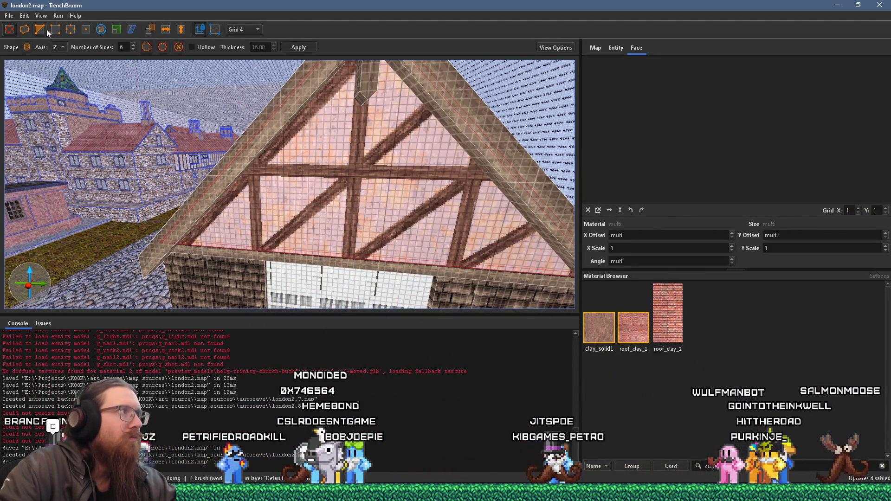
pyautogui.press('v')
pyautogui.click(353, 170)
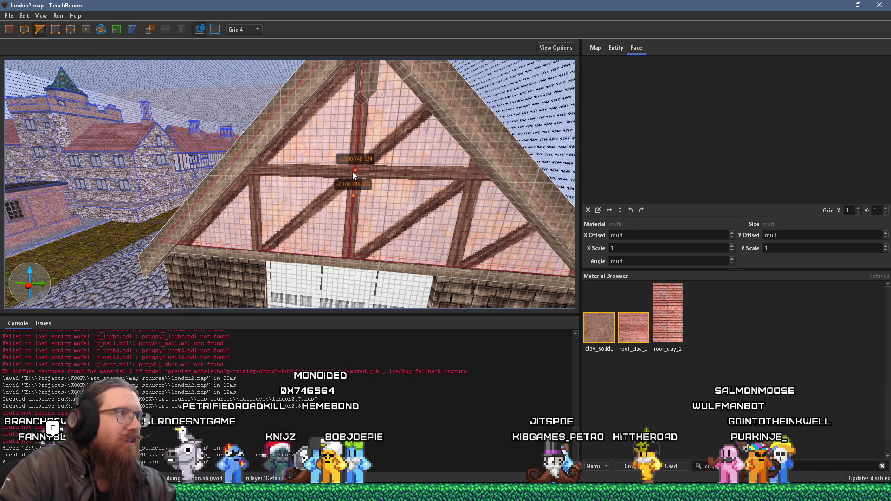
pyautogui.press('v')
pyautogui.press('Escape')
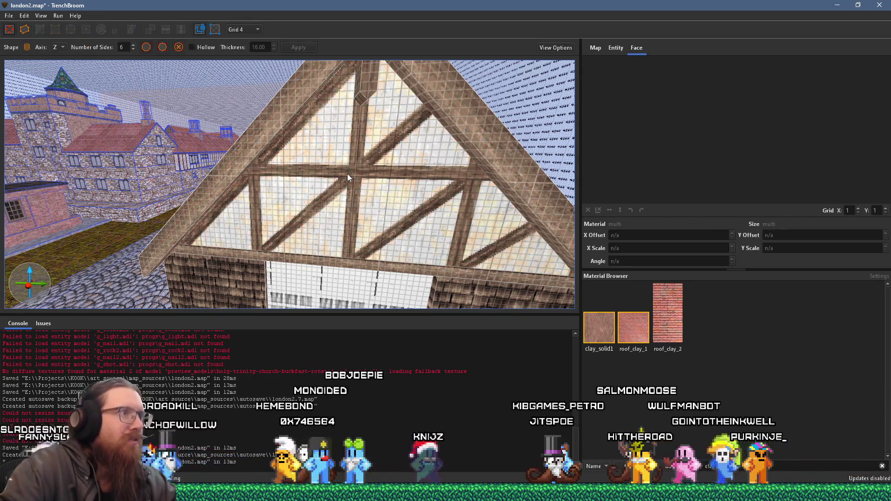
# Clear the clay material filter and apply tudor1l to the right gable face.
pyautogui.keyDown('shift'); pyautogui.click(374, 180); pyautogui.keyUp('shift')
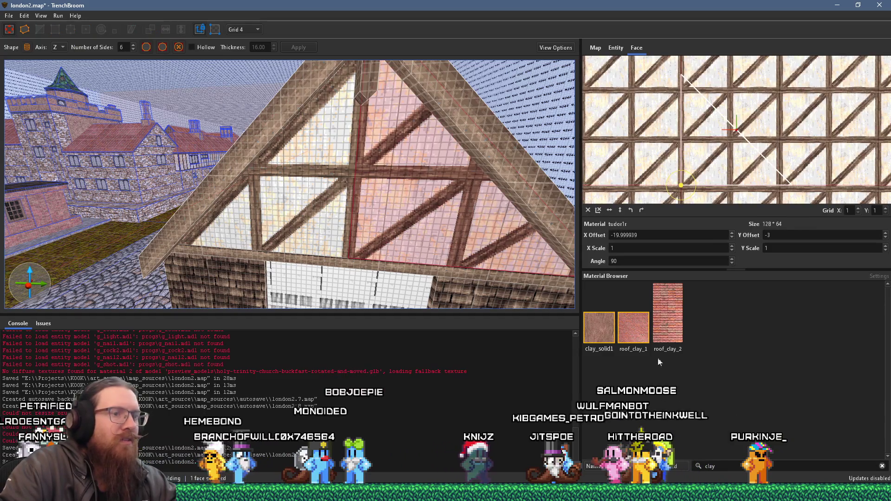
pyautogui.click(881, 467)
pyautogui.scroll(-10, 805, 424)
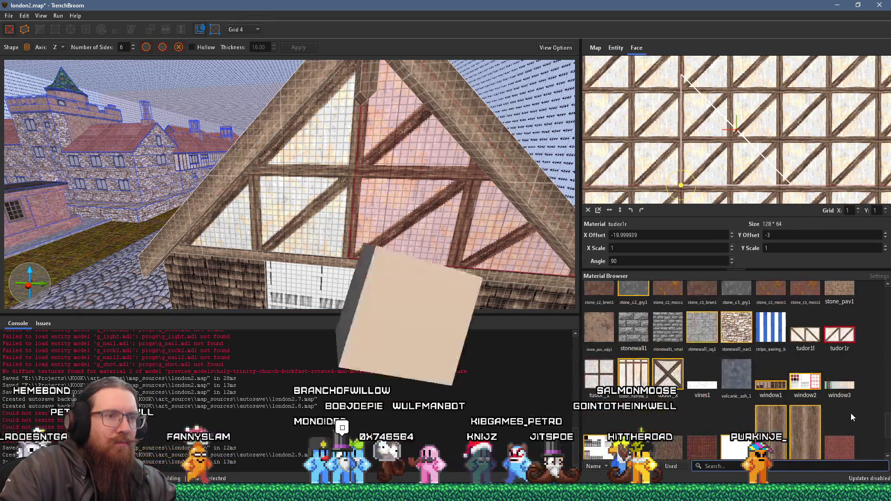
pyautogui.click(807, 336)
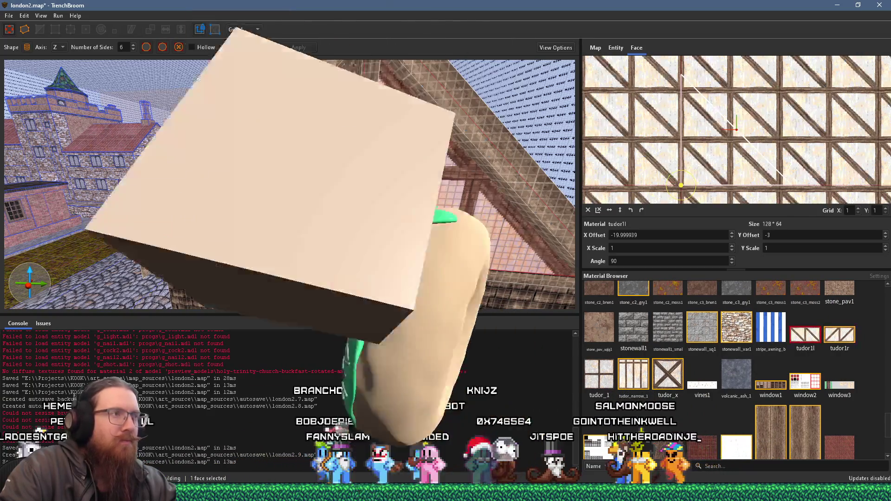
pyautogui.scroll(-5, 405, 205)
pyautogui.press('Escape')
# From the house's left side, apply the X-braced tudor_x material to the gable face.
pyautogui.moveTo(401, 203)
pyautogui.mouseDown()
pyautogui.moveTo(273, 200)
pyautogui.moveTo(263, 190)
pyautogui.moveTo(319, 199)
pyautogui.mouseUp()
pyautogui.scroll(2, 362, 199)
pyautogui.keyDown('shift'); pyautogui.click(320, 199); pyautogui.keyUp('shift')
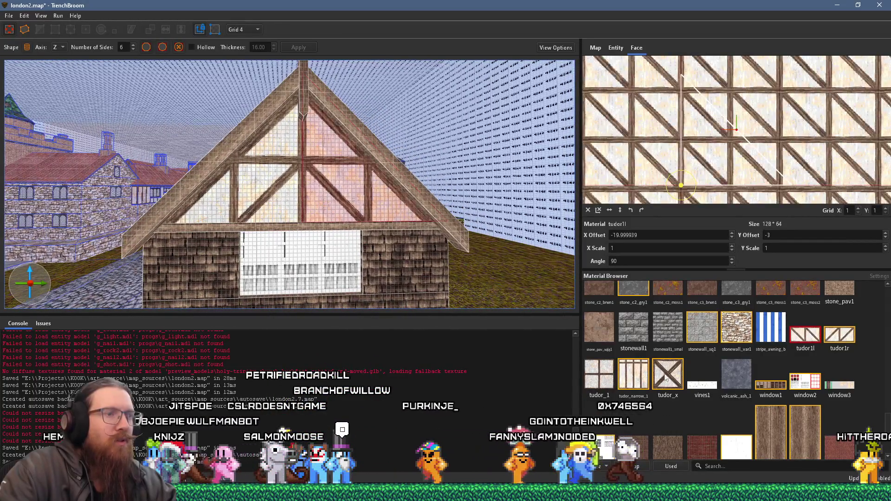
pyautogui.click(668, 378)
pyautogui.press('Escape')
pyautogui.moveTo(298, 221)
pyautogui.mouseDown()
pyautogui.moveTo(270, 218)
pyautogui.moveTo(358, 252)
pyautogui.moveTo(344, 217)
pyautogui.mouseUp()
pyautogui.scroll(5, 343, 218)
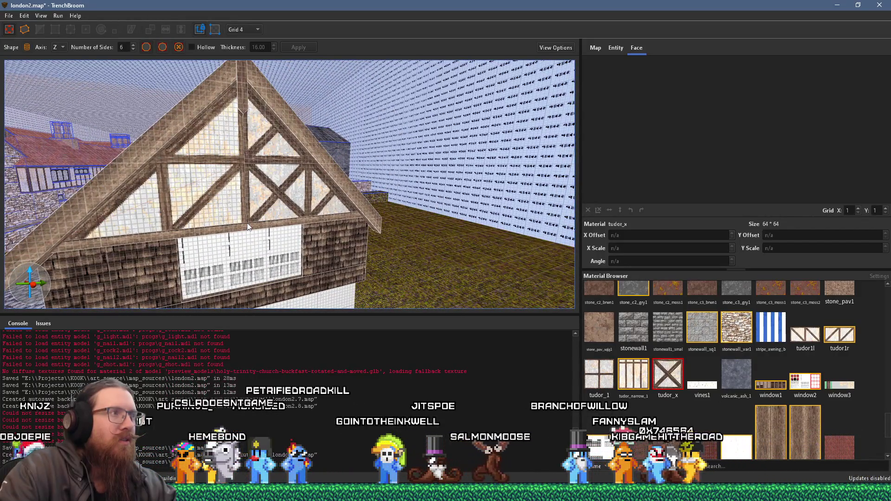
pyautogui.moveTo(247, 223); pyautogui.dragTo(291, 208)
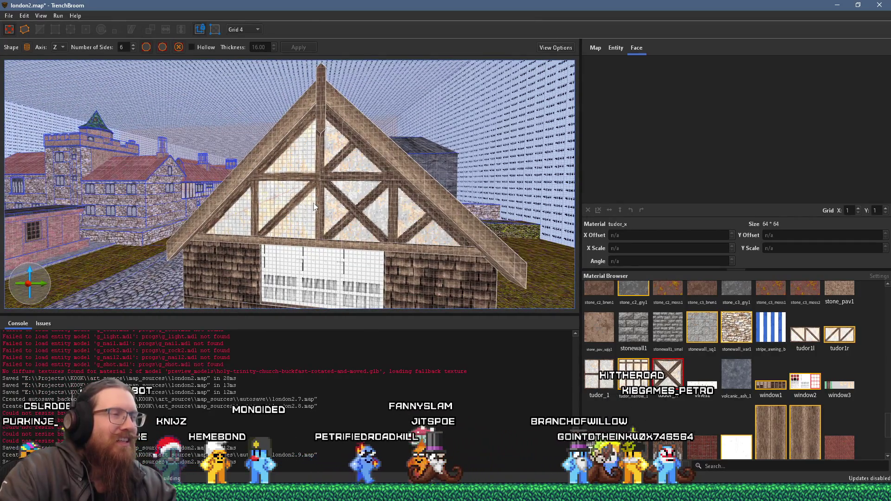
# Select the left and right gable infill halves, then deselect and orbit to a frontal view.
pyautogui.click(307, 204)
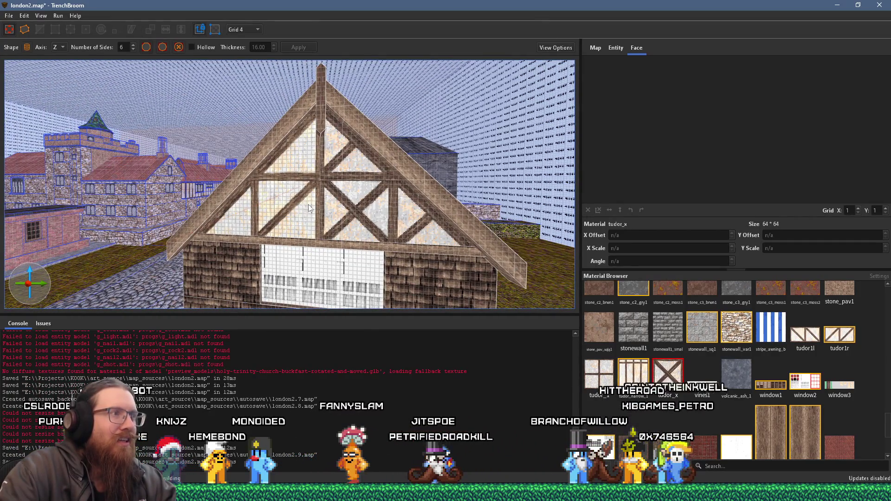
pyautogui.click(331, 210)
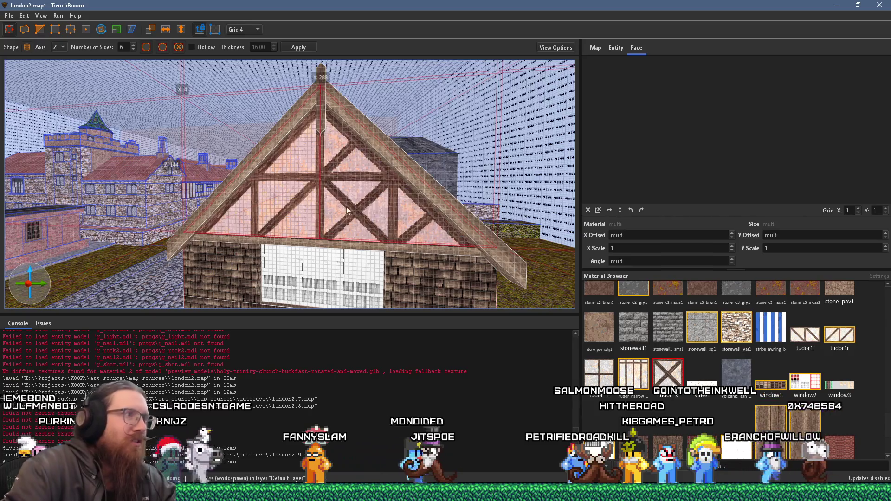
pyautogui.keyDown('ctrl'); pyautogui.click(305, 204); pyautogui.keyUp('ctrl')
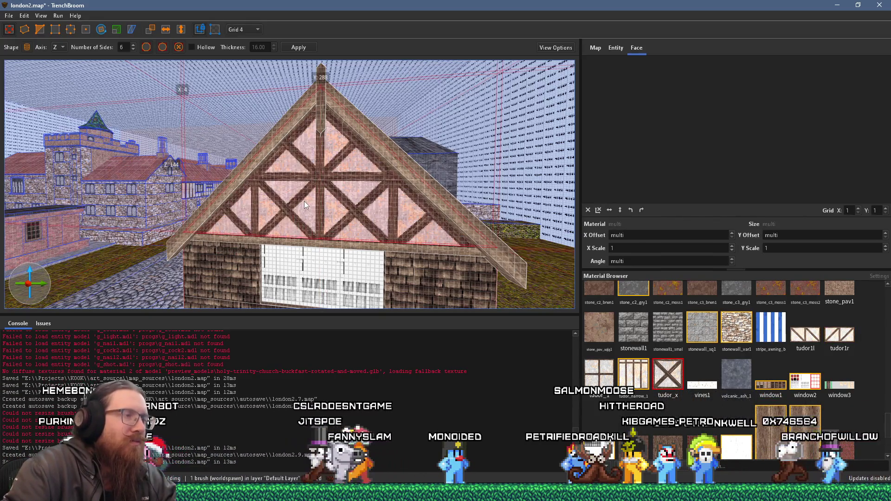
pyautogui.press('Escape')
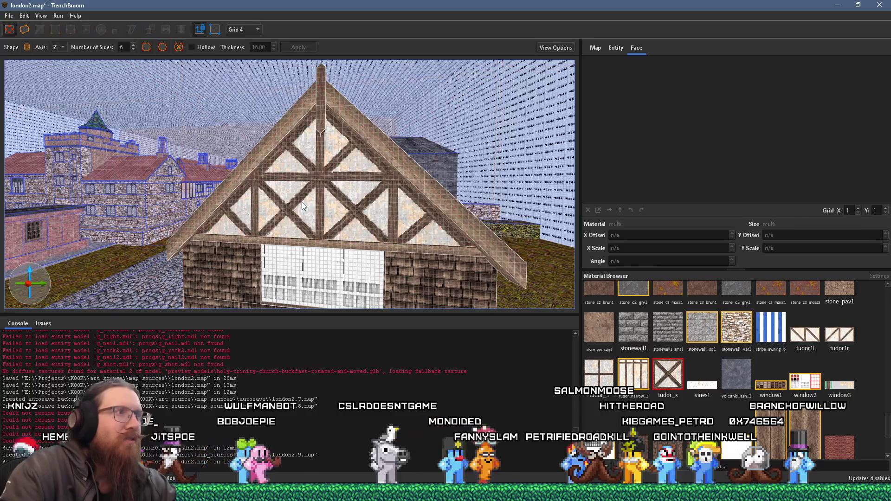
pyautogui.scroll(-10, 301, 202)
pyautogui.scroll(-10, 243, 211)
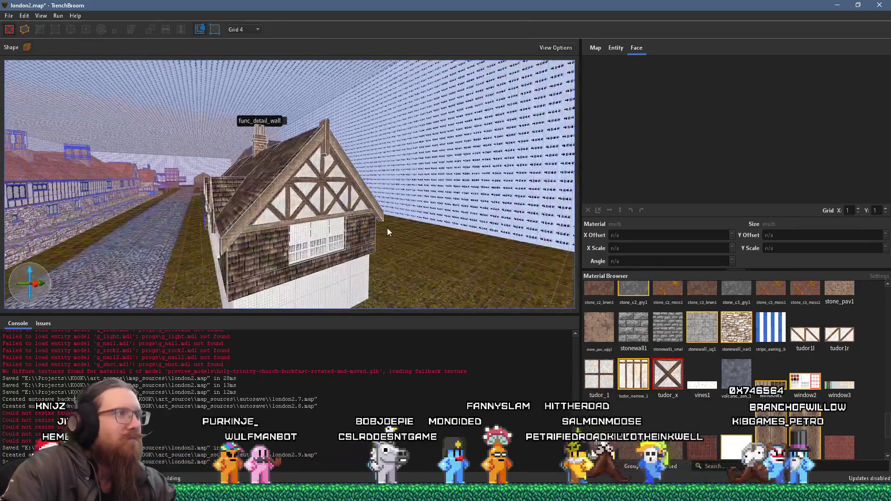
pyautogui.scroll(5, 369, 59)
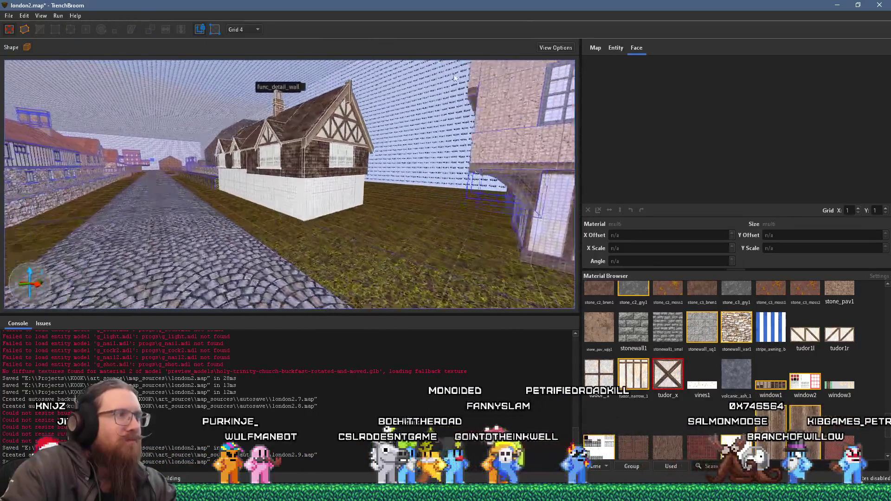
pyautogui.scroll(-3, 437, 142)
pyautogui.scroll(8, 437, 143)
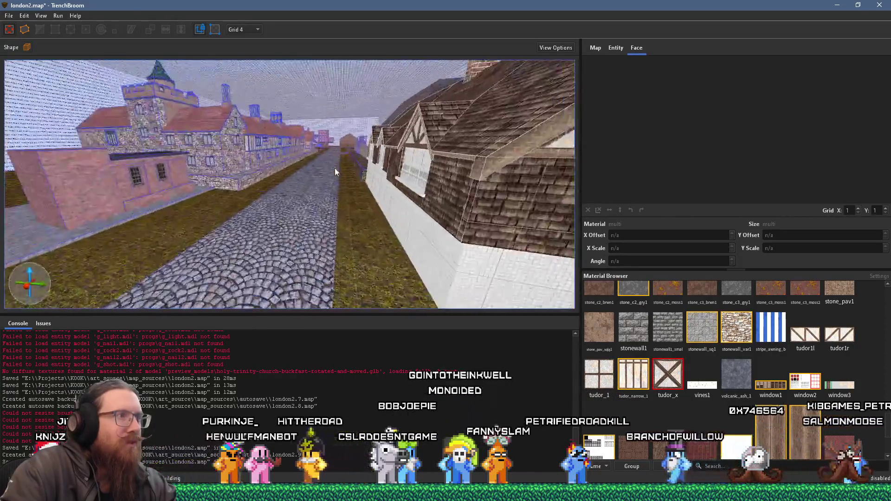
pyautogui.moveTo(228, 186); pyautogui.dragTo(309, 170)
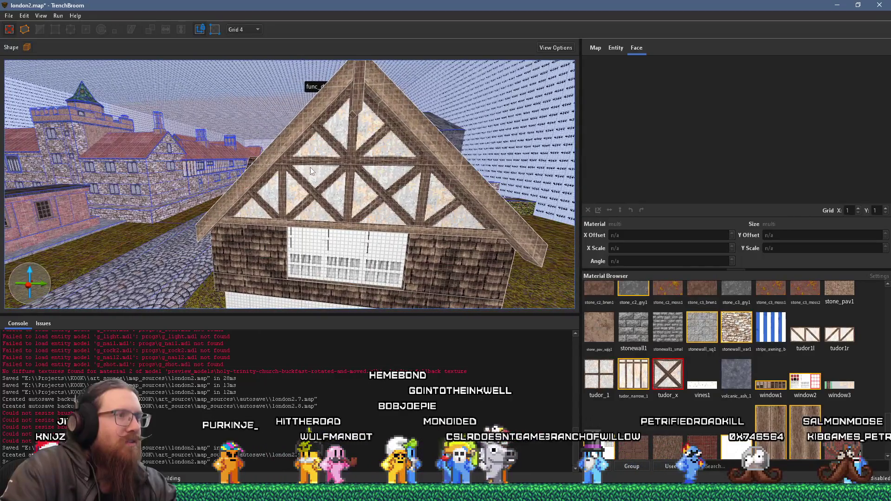
# Select the timber gable infill with both roof beams and flip them horizontally.
pyautogui.click(323, 231)
pyautogui.keyDown('ctrl'); pyautogui.click(332, 218); pyautogui.keyUp('ctrl')
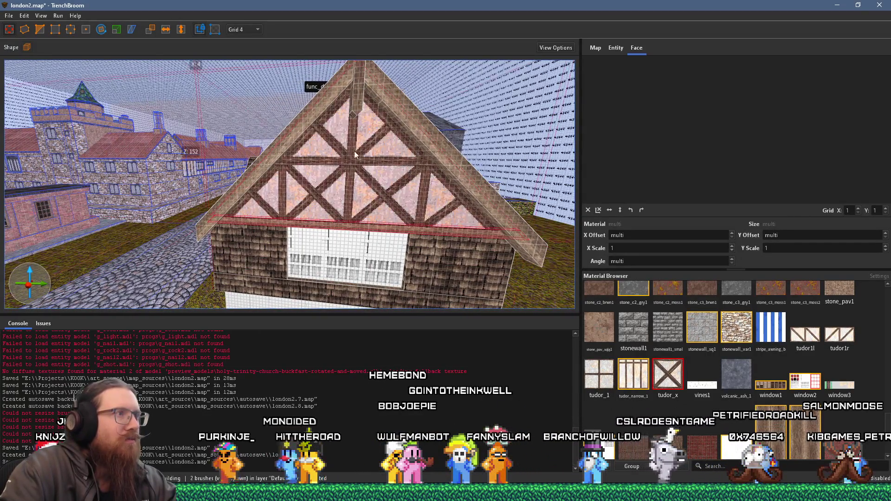
pyautogui.keyDown('ctrl'); pyautogui.click(380, 102); pyautogui.keyUp('ctrl')
pyautogui.keyDown('ctrl'); pyautogui.click(330, 106); pyautogui.keyUp('ctrl')
pyautogui.moveTo(304, 133)
pyautogui.mouseDown()
pyautogui.moveTo(243, 151)
pyautogui.moveTo(367, 140)
pyautogui.moveTo(492, 160)
pyautogui.moveTo(432, 169)
pyautogui.moveTo(249, 158)
pyautogui.moveTo(408, 179)
pyautogui.moveTo(360, 182)
pyautogui.moveTo(519, 184)
pyautogui.moveTo(378, 183)
pyautogui.moveTo(295, 155)
pyautogui.moveTo(245, 163)
pyautogui.moveTo(364, 145)
pyautogui.moveTo(299, 135)
pyautogui.mouseUp()
pyautogui.click(163, 31)
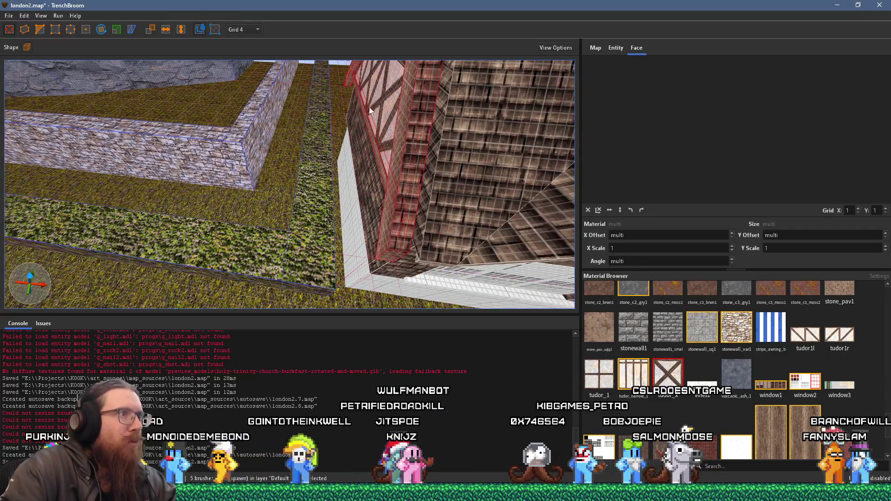
# Look over the house roofs and stone wall, then save london2.map.
pyautogui.moveTo(419, 134)
pyautogui.mouseDown()
pyautogui.moveTo(431, 131)
pyautogui.moveTo(236, 168)
pyautogui.moveTo(278, 139)
pyautogui.mouseUp()
pyautogui.keyDown('shift'); pyautogui.click(433, 135); pyautogui.keyUp('shift')
pyautogui.moveTo(325, 112)
pyautogui.mouseDown()
pyautogui.moveTo(305, 93)
pyautogui.moveTo(304, 32)
pyautogui.moveTo(272, 173)
pyautogui.moveTo(294, 125)
pyautogui.moveTo(353, 54)
pyautogui.moveTo(297, 71)
pyautogui.moveTo(319, 121)
pyautogui.moveTo(303, 132)
pyautogui.moveTo(378, 138)
pyautogui.moveTo(347, 130)
pyautogui.moveTo(367, 125)
pyautogui.moveTo(213, 94)
pyautogui.moveTo(300, 141)
pyautogui.moveTo(180, 131)
pyautogui.moveTo(194, 135)
pyautogui.mouseUp()
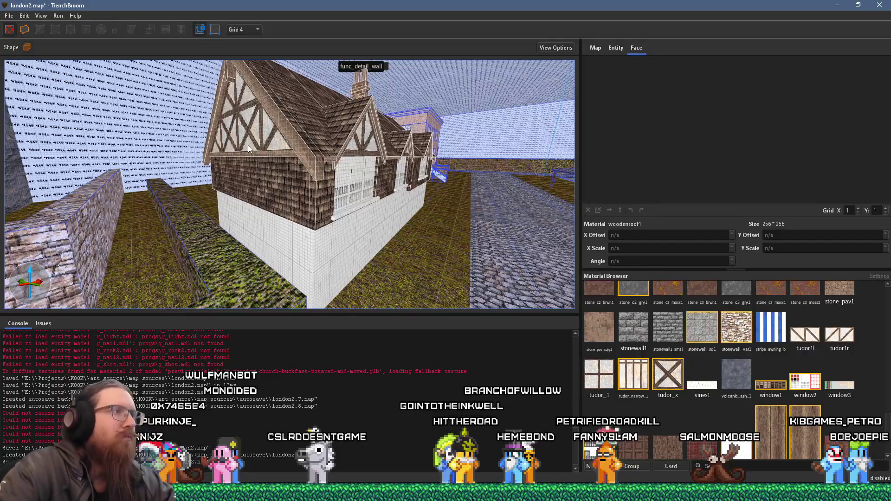
pyautogui.moveTo(346, 201); pyautogui.dragTo(271, 158)
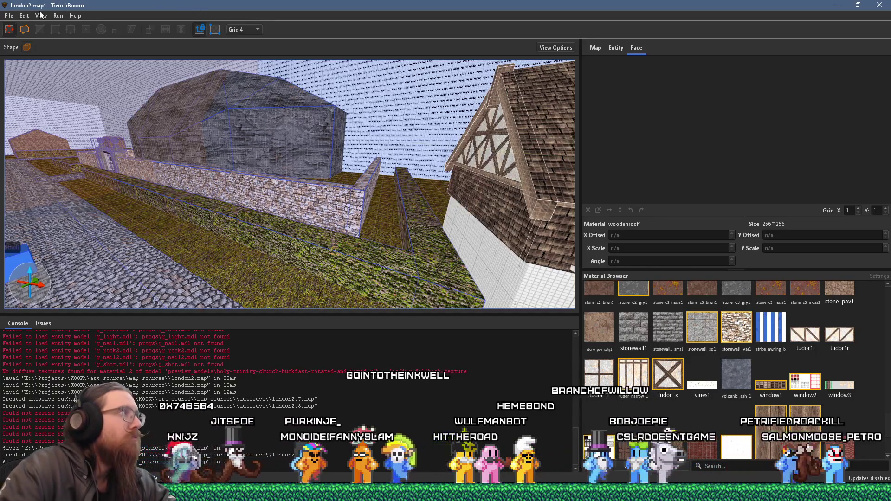
pyautogui.click(9, 15)
pyautogui.click(34, 61)
pyautogui.click(6, 18)
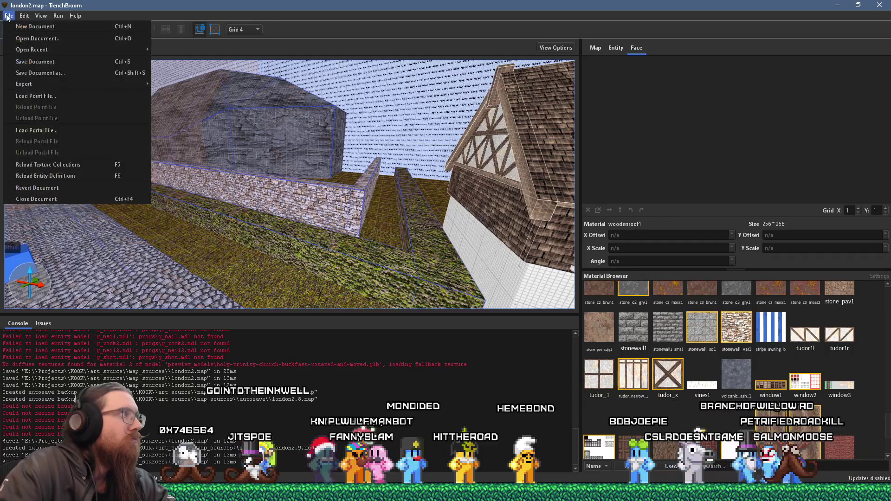
# Show the Open Recent list of map files, then close the File menu.
pyautogui.moveTo(37, 52)
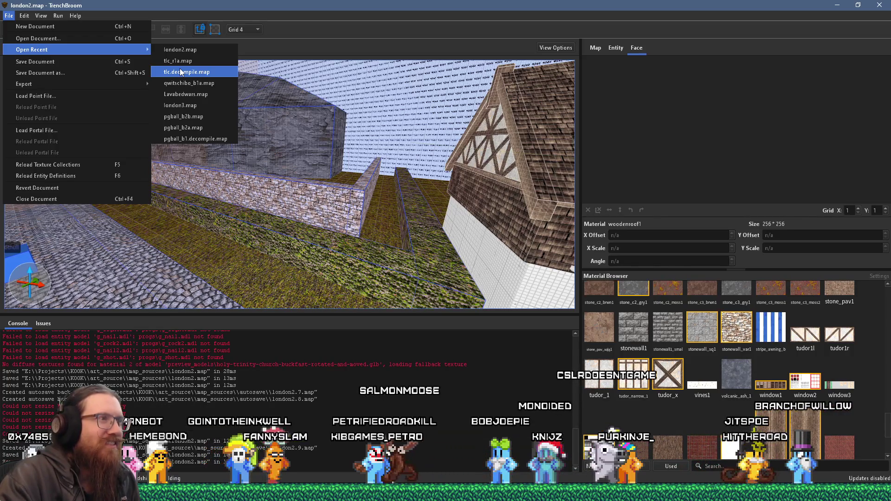
pyautogui.click(202, 18)
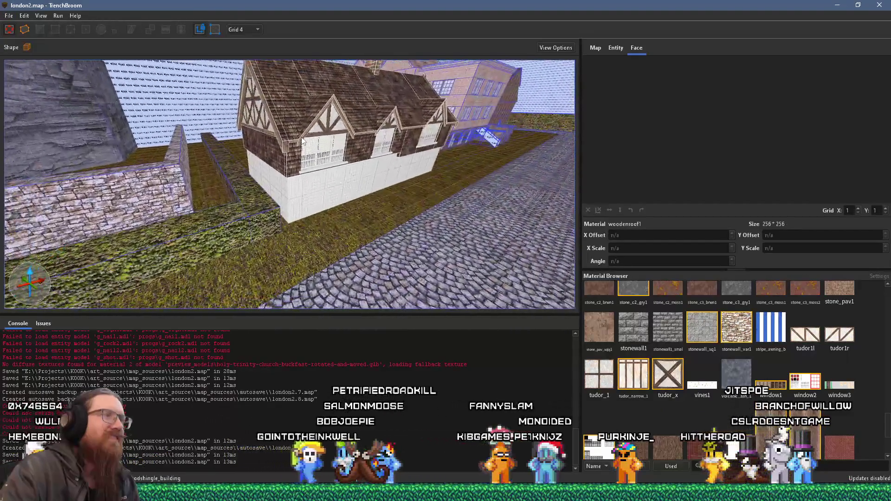
# Fly over the Tudor house roof past the chimney, then switch to the London reference photo.
pyautogui.moveTo(346, 118)
pyautogui.mouseDown()
pyautogui.moveTo(274, 181)
pyautogui.moveTo(264, 169)
pyautogui.moveTo(374, 169)
pyautogui.moveTo(112, 120)
pyautogui.moveTo(370, 92)
pyautogui.moveTo(383, 81)
pyautogui.mouseUp()
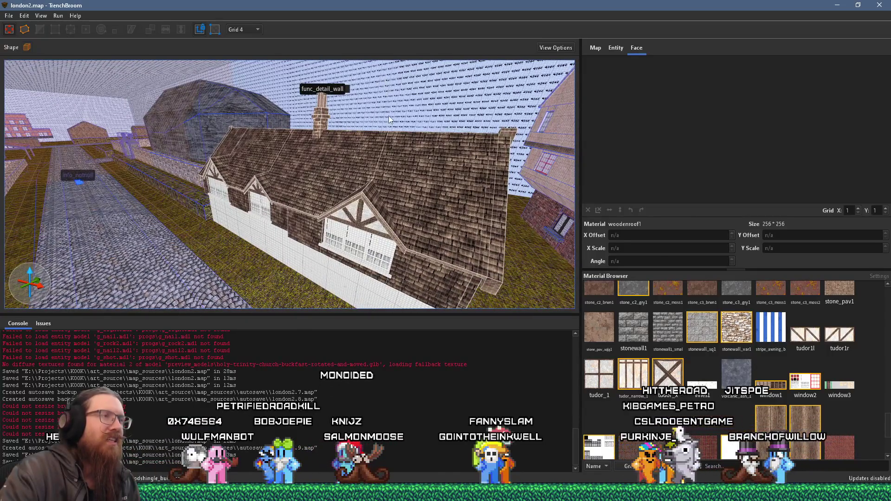
pyautogui.press('w')
pyautogui.press('a')
pyautogui.press('w')
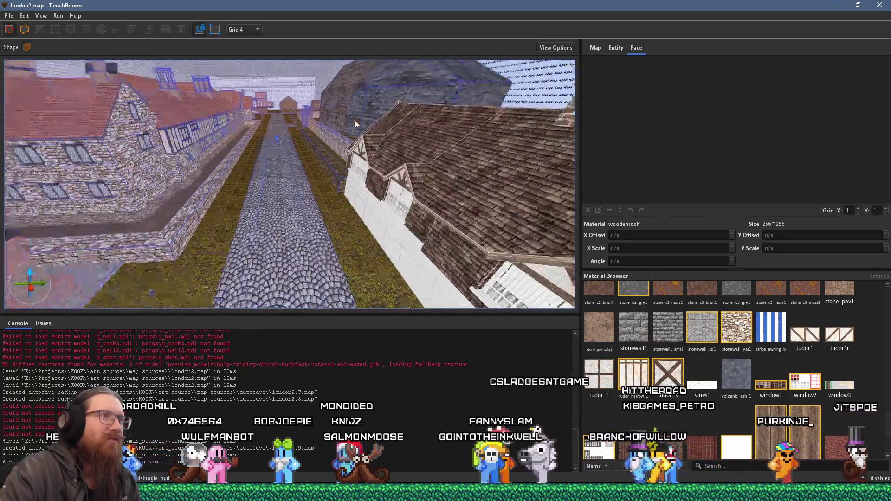
pyautogui.moveTo(361, 126)
pyautogui.mouseDown()
pyautogui.moveTo(35, 176)
pyautogui.moveTo(104, 155)
pyautogui.moveTo(143, 177)
pyautogui.moveTo(390, 215)
pyautogui.moveTo(398, 179)
pyautogui.mouseUp()
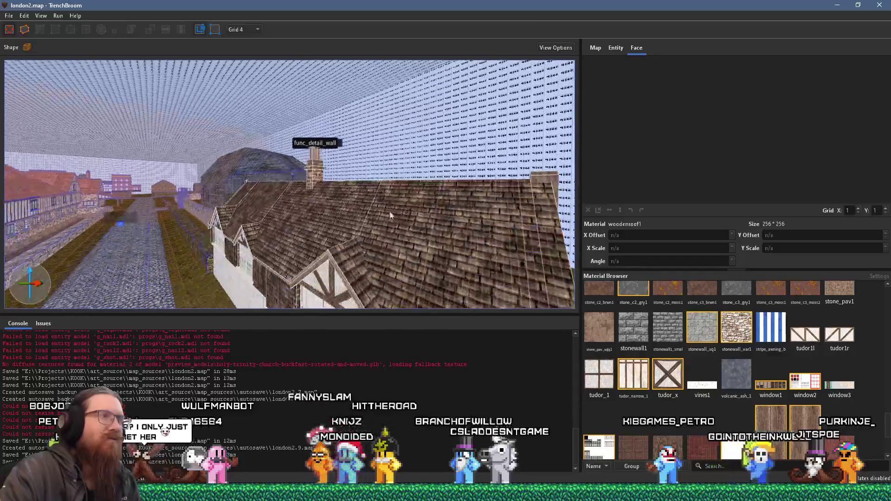
pyautogui.scroll(-5, 390, 214)
pyautogui.scroll(2, 398, 179)
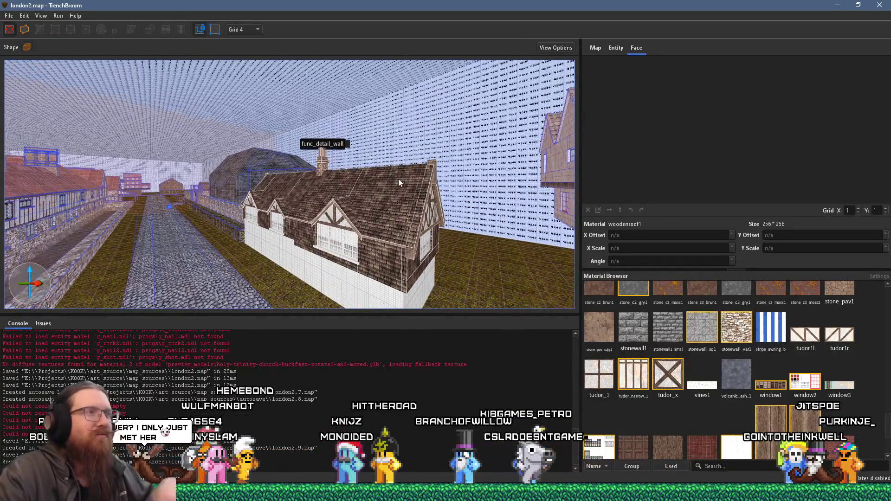
pyautogui.hotkey('alt', 'Tab')
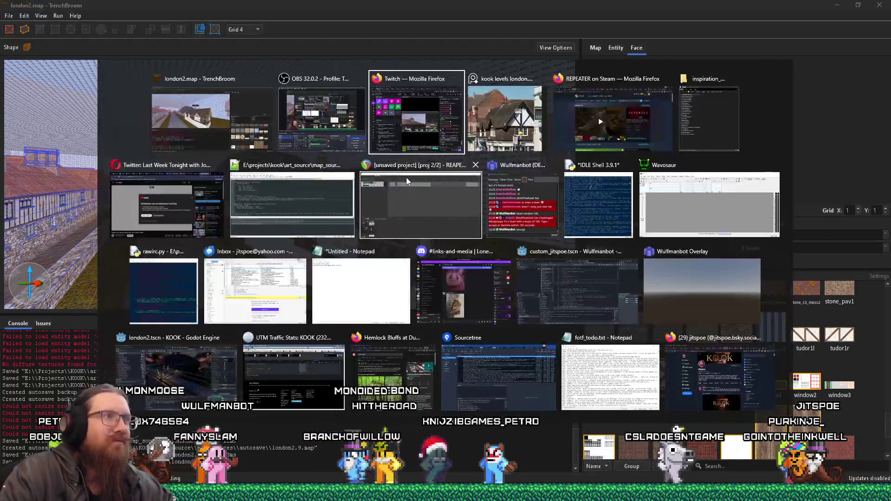
pyautogui.hotkey('alt', 'Tab')
pyautogui.hotkey('alt', 'Tab')
pyautogui.hotkey('alt', 'Tab')
# Select both chimney brushes and scale them by factors 2 2 2.
pyautogui.moveTo(336, 180)
pyautogui.mouseDown()
pyautogui.moveTo(237, 244)
pyautogui.moveTo(358, 171)
pyautogui.moveTo(297, 232)
pyautogui.moveTo(343, 211)
pyautogui.mouseUp()
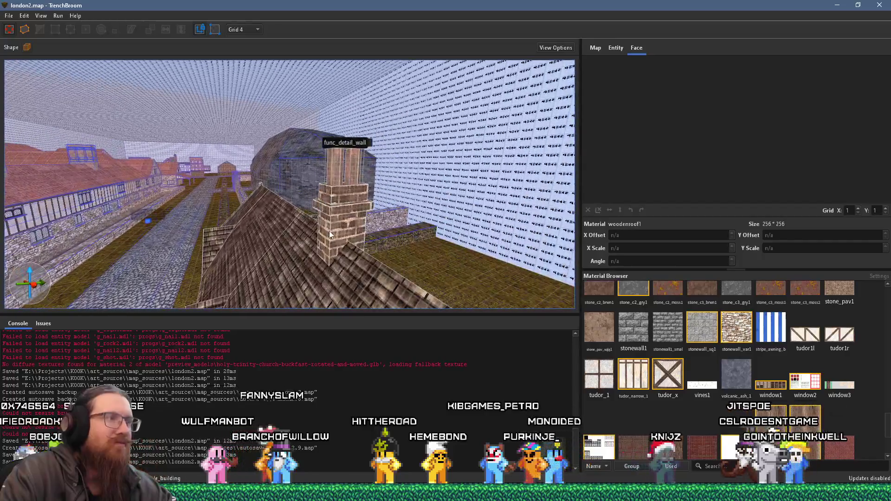
pyautogui.click(343, 212)
pyautogui.click(344, 174)
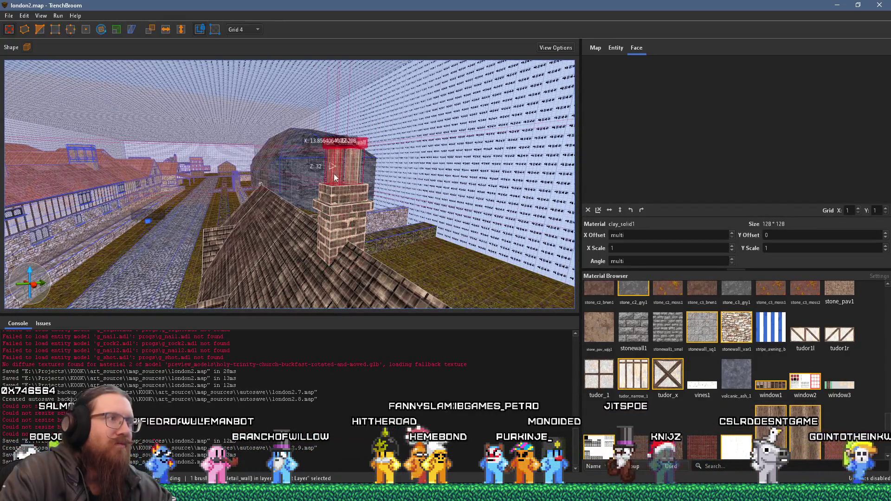
pyautogui.keyDown('ctrl'); pyautogui.click(349, 197); pyautogui.keyUp('ctrl')
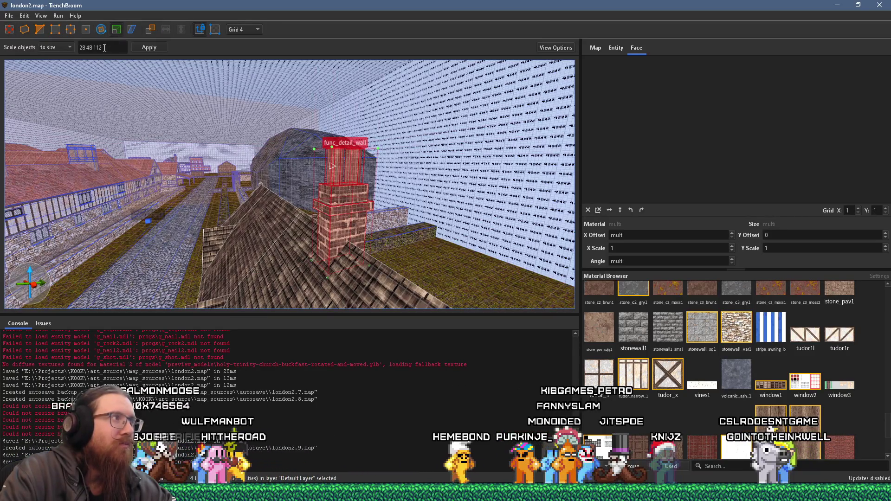
pyautogui.click(55, 47)
pyautogui.click(51, 62)
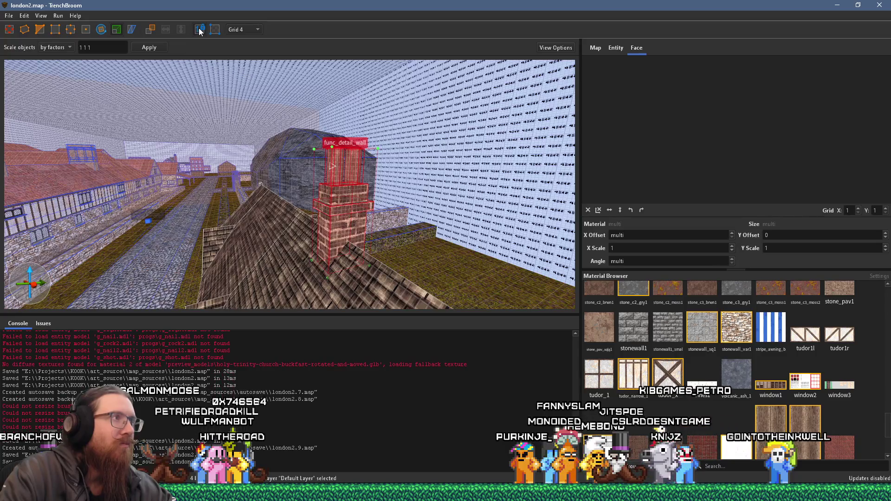
pyautogui.click(116, 49)
pyautogui.write('2 2 2')
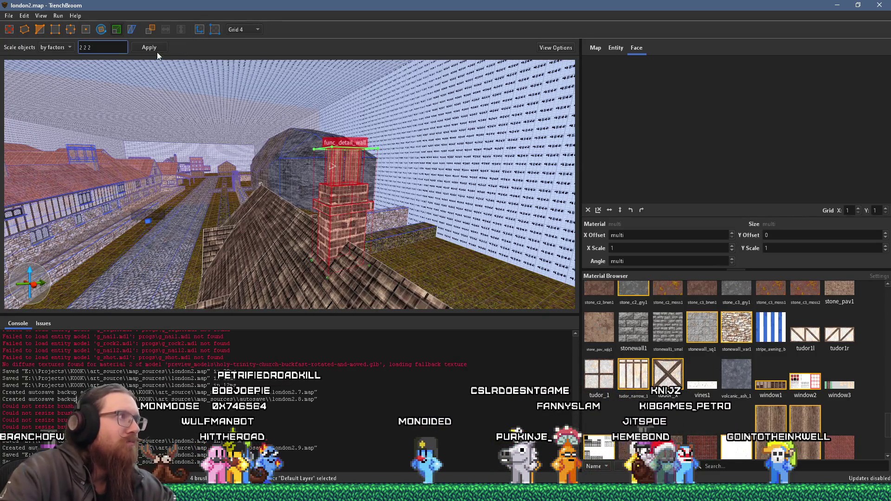
pyautogui.click(149, 47)
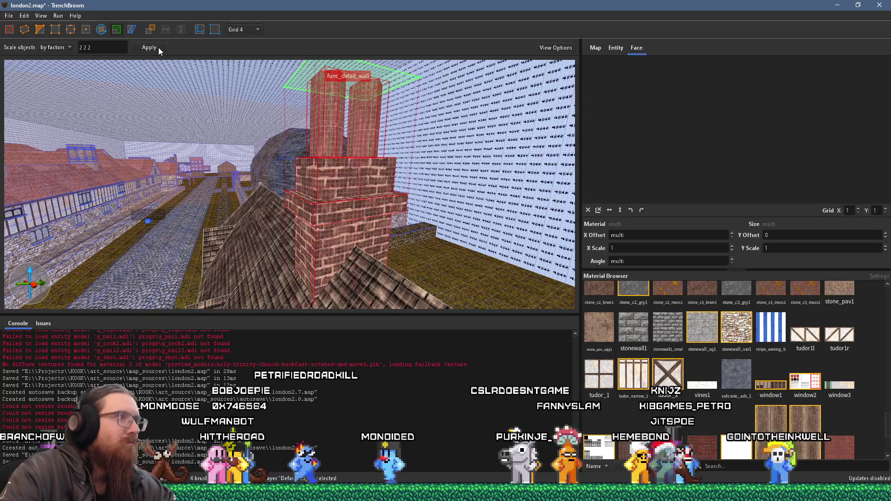
pyautogui.scroll(-3, 289, 122)
pyautogui.scroll(-5, 288, 123)
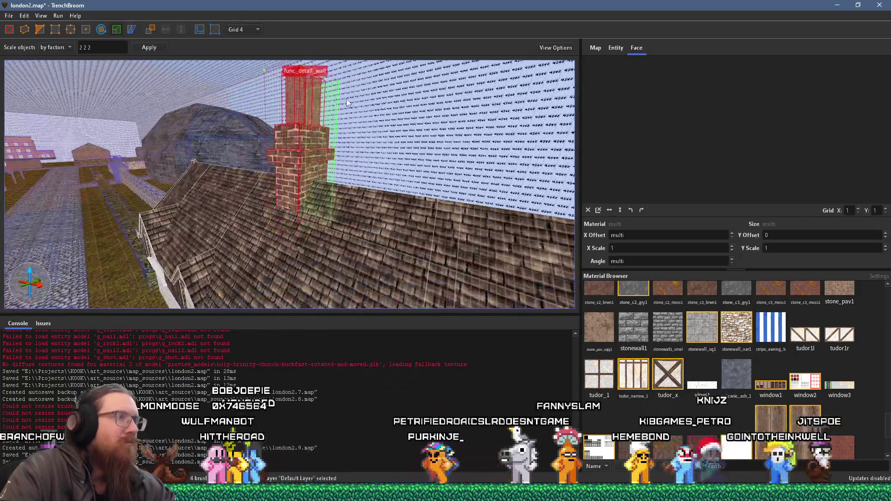
pyautogui.press('Escape')
pyautogui.press('Escape')
pyautogui.scroll(8, 308, 197)
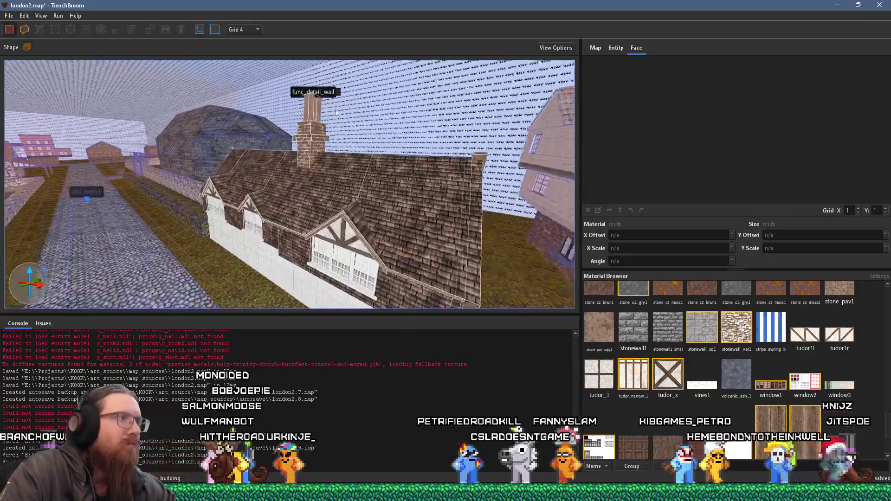
# Narrow the chimney cap from 96 to 92 in Y and 54 to 48 in X.
pyautogui.scroll(3, 294, 179)
pyautogui.click(281, 133)
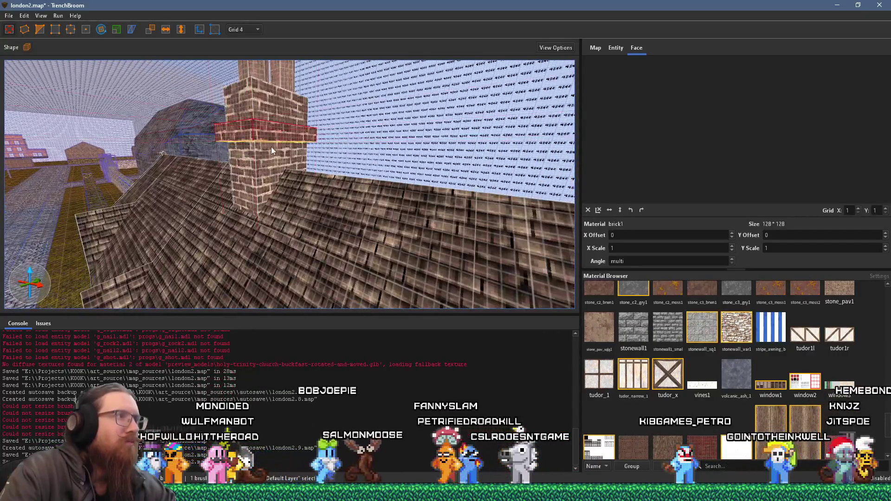
pyautogui.scroll(4, 279, 134)
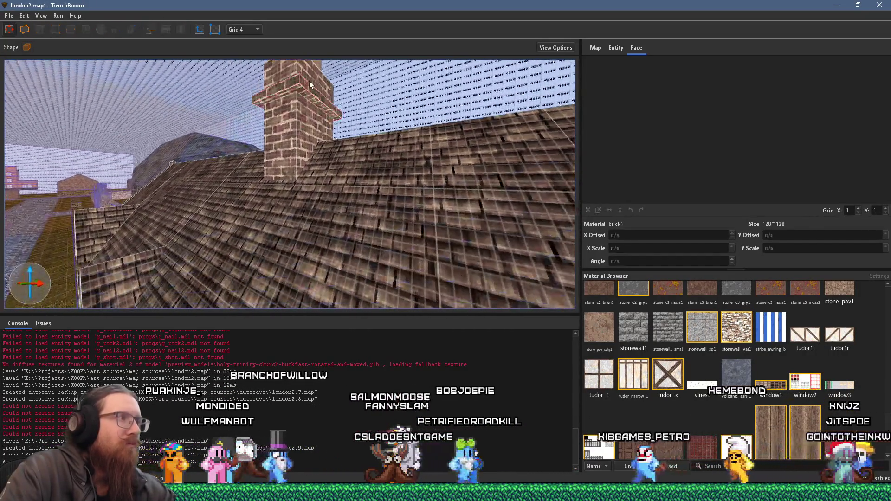
pyautogui.press('Escape')
pyautogui.scroll(2, 306, 93)
pyautogui.moveTo(307, 93)
pyautogui.mouseDown()
pyautogui.moveTo(322, 66)
pyautogui.moveTo(246, 114)
pyautogui.mouseUp()
pyautogui.click(185, 81)
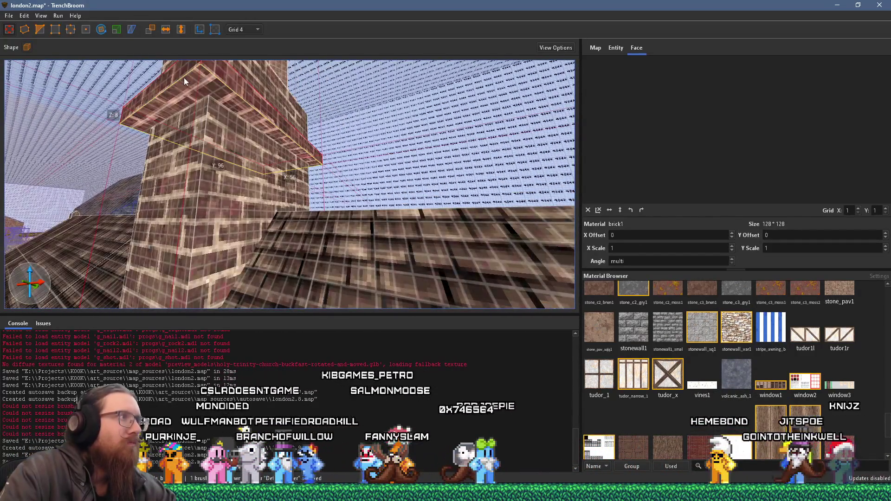
pyautogui.moveTo(200, 88)
pyautogui.mouseDown()
pyautogui.moveTo(180, 77)
pyautogui.moveTo(238, 91)
pyautogui.mouseUp()
pyautogui.keyDown('shift'); pyautogui.click(239, 97); pyautogui.keyUp('shift')
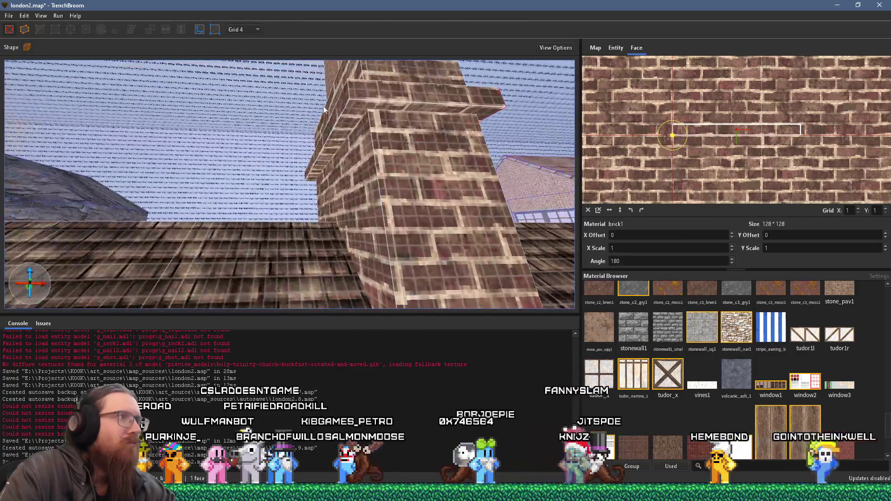
pyautogui.click(335, 112)
pyautogui.moveTo(338, 112); pyautogui.dragTo(348, 116)
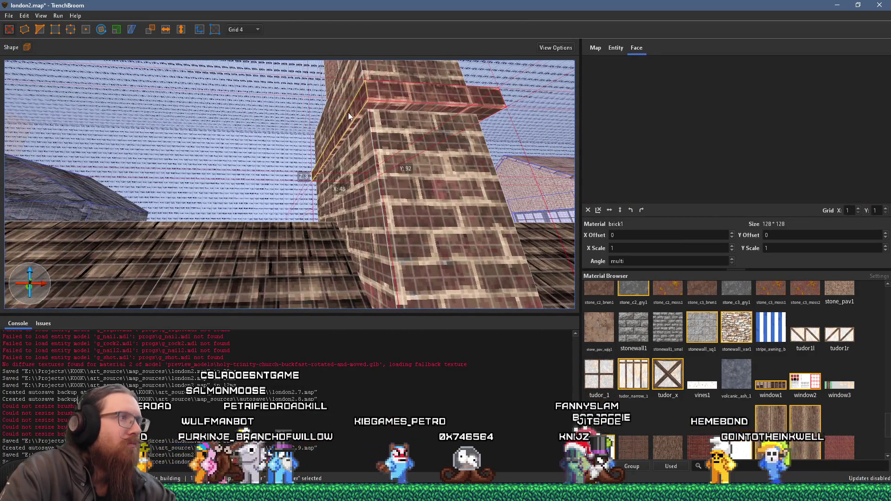
pyautogui.moveTo(288, 119)
pyautogui.mouseDown()
pyautogui.moveTo(228, 123)
pyautogui.moveTo(190, 139)
pyautogui.moveTo(288, 148)
pyautogui.moveTo(258, 115)
pyautogui.moveTo(195, 91)
pyautogui.moveTo(264, 92)
pyautogui.mouseUp()
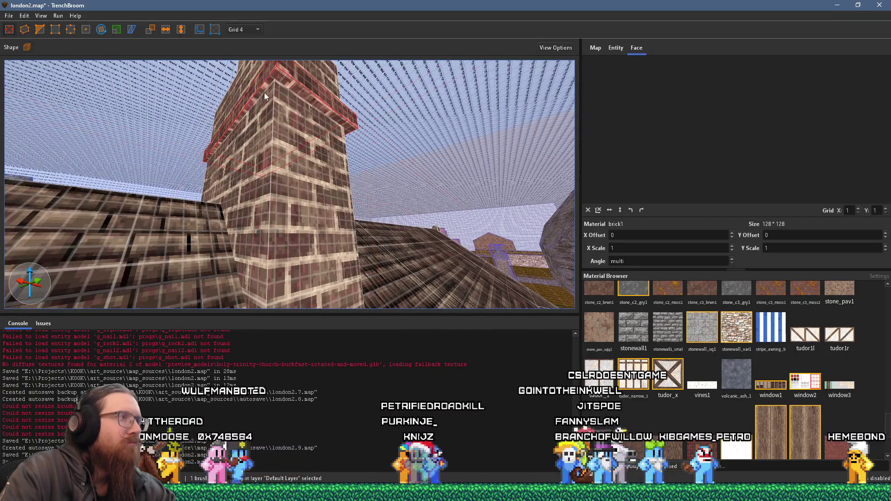
# Rotate a chimney cap face's texture by 90 degrees, then look up the brick tower.
pyautogui.keyDown('shift'); pyautogui.click(291, 86); pyautogui.keyUp('shift')
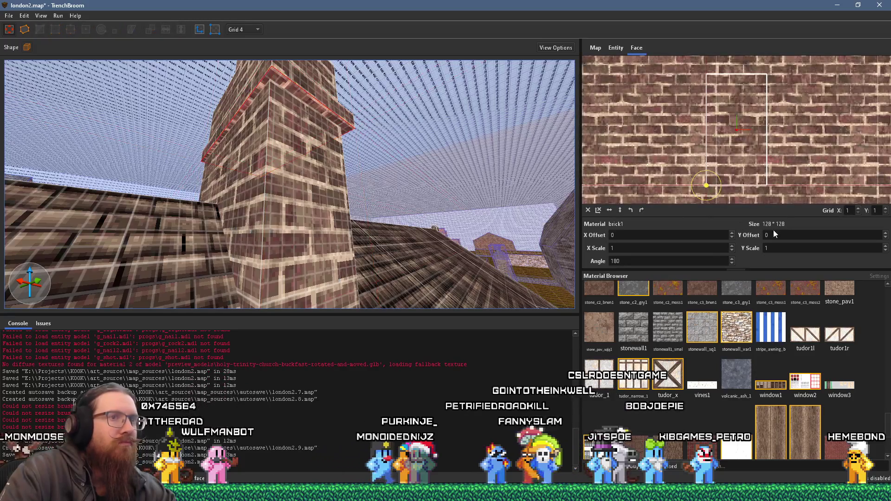
pyautogui.click(641, 210)
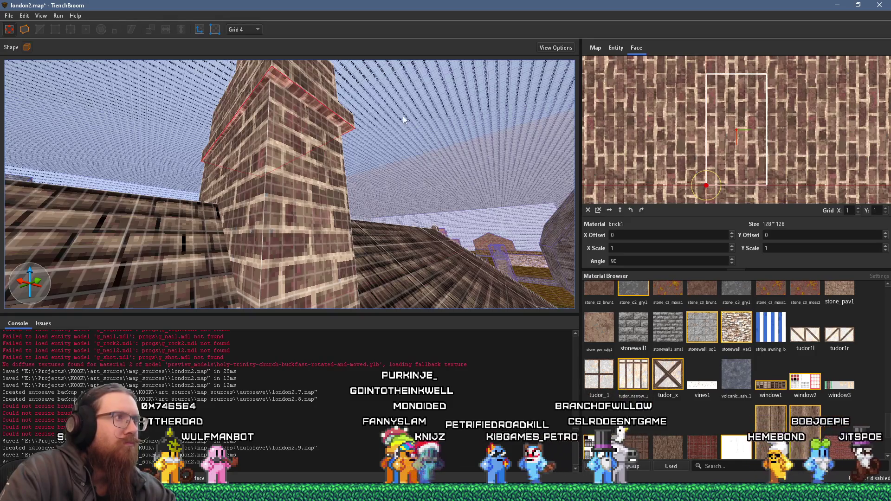
pyautogui.press('w')
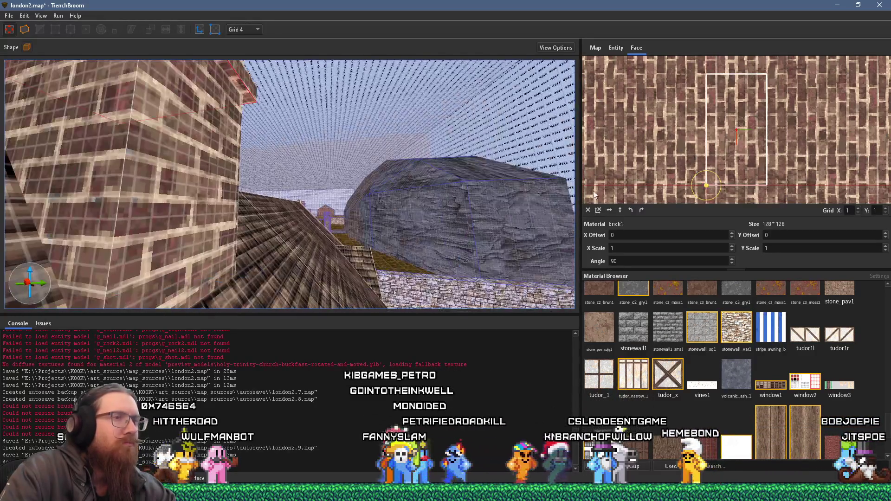
pyautogui.moveTo(331, 157); pyautogui.dragTo(334, 134)
pyautogui.scroll(8, 610, 235)
pyautogui.scroll(4, 618, 231)
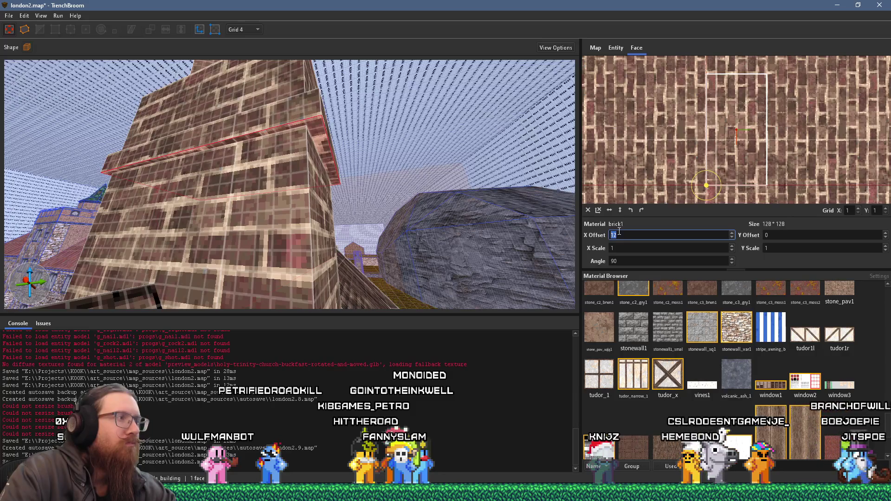
pyautogui.moveTo(297, 139)
pyautogui.mouseDown()
pyautogui.moveTo(295, 131)
pyautogui.moveTo(308, 154)
pyautogui.moveTo(286, 169)
pyautogui.moveTo(213, 141)
pyautogui.moveTo(236, 135)
pyautogui.moveTo(385, 194)
pyautogui.moveTo(351, 216)
pyautogui.moveTo(286, 231)
pyautogui.moveTo(240, 208)
pyautogui.moveTo(272, 187)
pyautogui.moveTo(418, 182)
pyautogui.mouseUp()
# Select another chimney face and rotate its brick texture.
pyautogui.click(334, 225)
pyautogui.moveTo(441, 227)
pyautogui.mouseDown()
pyautogui.moveTo(429, 224)
pyautogui.moveTo(480, 226)
pyautogui.moveTo(359, 194)
pyautogui.mouseUp()
pyautogui.click(489, 228)
pyautogui.hotkey('shift', 'pagedown')
pyautogui.moveTo(295, 208)
pyautogui.mouseDown()
pyautogui.moveTo(473, 221)
pyautogui.moveTo(424, 223)
pyautogui.moveTo(473, 213)
pyautogui.mouseUp()
pyautogui.moveTo(433, 187)
pyautogui.mouseDown()
pyautogui.moveTo(332, 184)
pyautogui.moveTo(415, 169)
pyautogui.moveTo(411, 156)
pyautogui.moveTo(447, 165)
pyautogui.moveTo(279, 153)
pyautogui.moveTo(436, 98)
pyautogui.moveTo(315, 202)
pyautogui.moveTo(353, 153)
pyautogui.moveTo(365, 154)
pyautogui.moveTo(344, 159)
pyautogui.mouseUp()
# Turn the bricks on the chimney base's side and top faces to run vertically.
pyautogui.click(234, 172)
pyautogui.scroll(10, 345, 159)
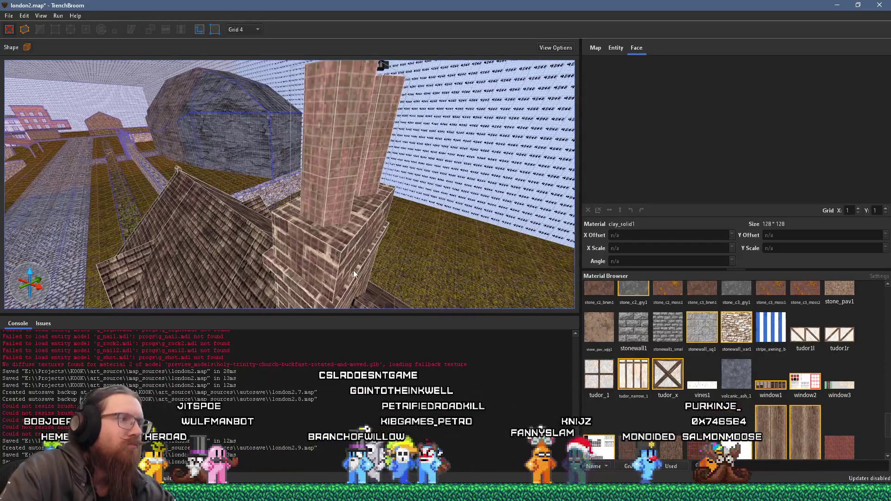
pyautogui.keyDown('shift'); pyautogui.click(355, 276); pyautogui.keyUp('shift')
pyautogui.click(642, 210)
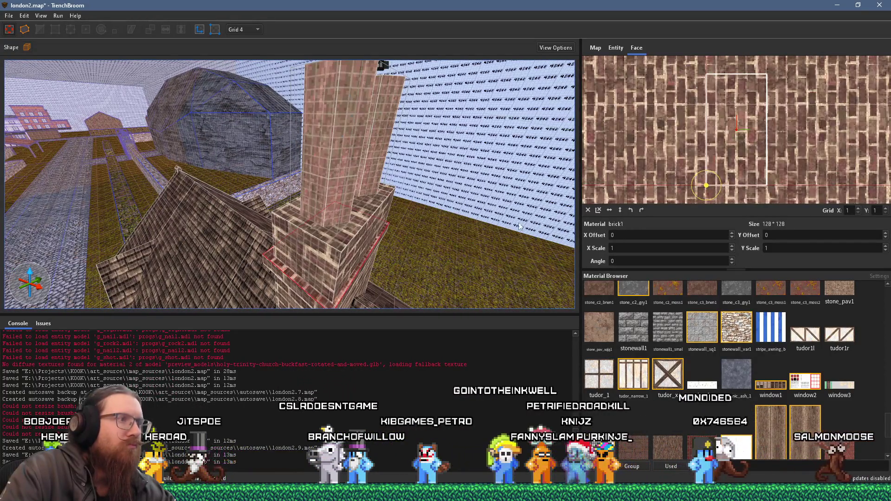
pyautogui.keyDown('shift'); pyautogui.click(370, 217); pyautogui.keyUp('shift')
pyautogui.click(641, 211)
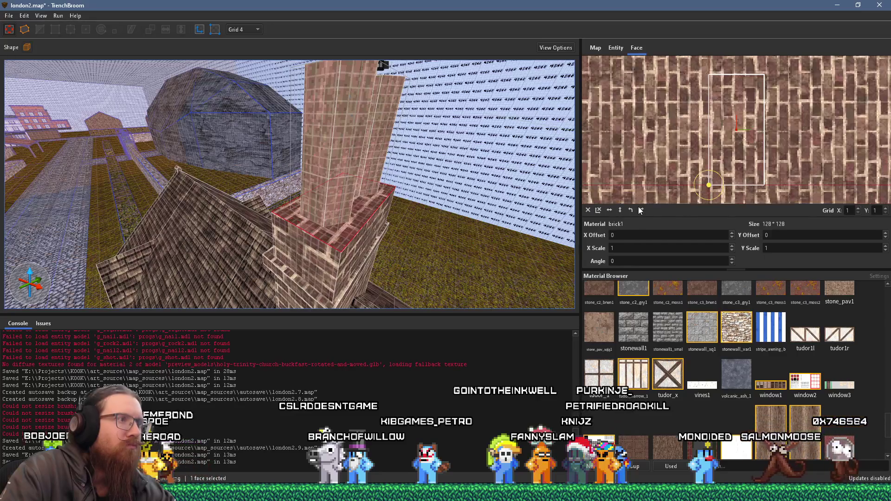
pyautogui.moveTo(503, 230)
pyautogui.mouseDown()
pyautogui.moveTo(421, 227)
pyautogui.moveTo(397, 213)
pyautogui.moveTo(380, 224)
pyautogui.moveTo(389, 225)
pyautogui.mouseUp()
# Set the chimney face's X offset to 12 and deselect it.
pyautogui.click(626, 234)
pyautogui.write('12')
pyautogui.press('Return')
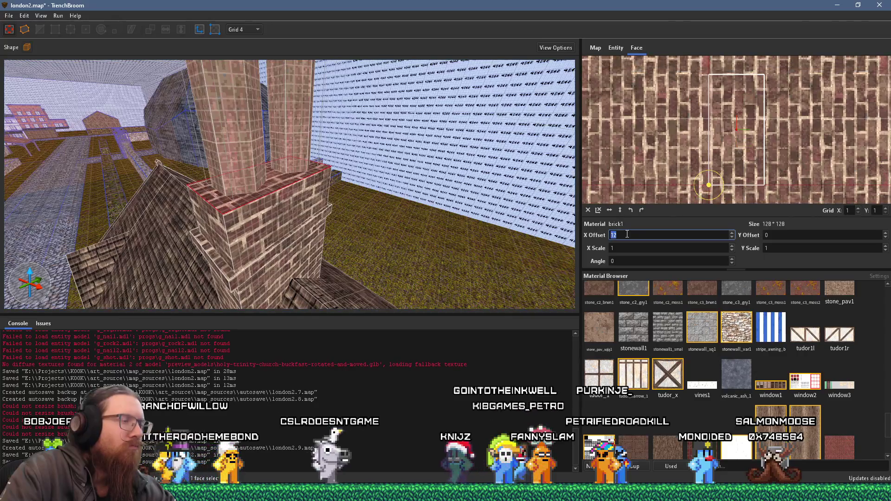
pyautogui.moveTo(408, 240)
pyautogui.mouseDown()
pyautogui.moveTo(393, 202)
pyautogui.moveTo(347, 209)
pyautogui.moveTo(383, 179)
pyautogui.moveTo(389, 202)
pyautogui.moveTo(489, 142)
pyautogui.moveTo(341, 101)
pyautogui.moveTo(345, 108)
pyautogui.mouseUp()
pyautogui.press('Escape')
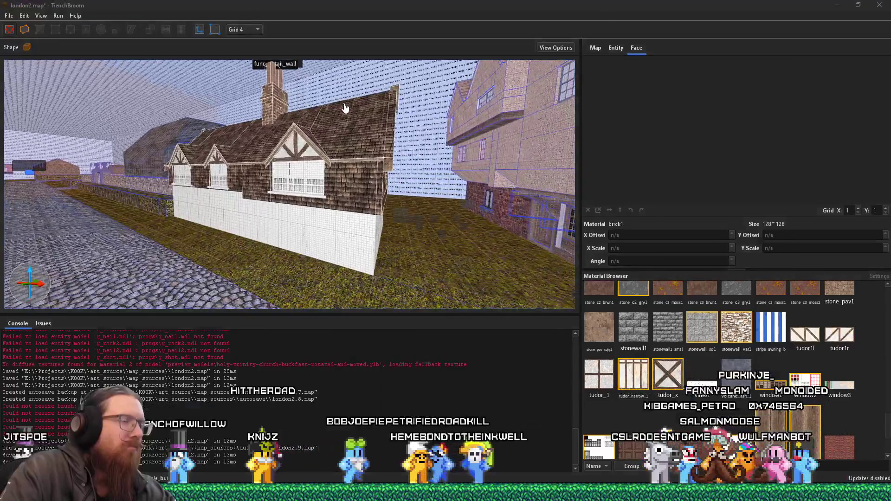
pyautogui.hotkey('alt', 'Tab')
pyautogui.scroll(-2, 366, 172)
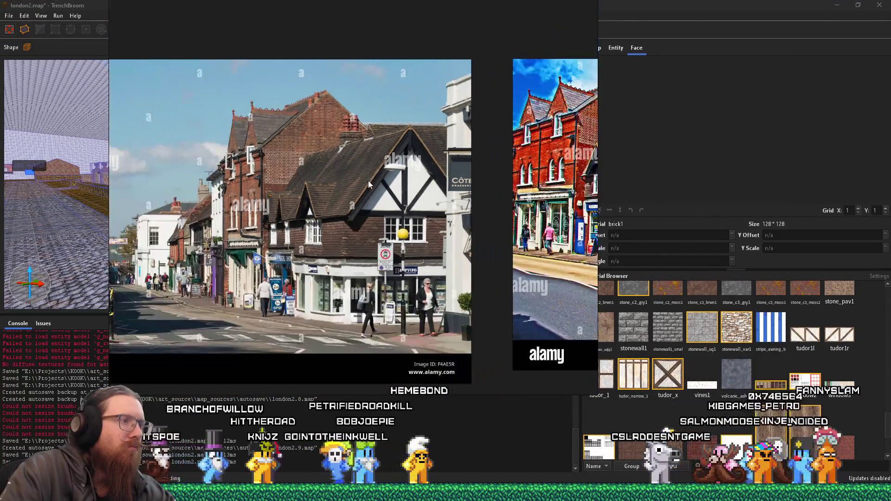
pyautogui.scroll(1, 369, 184)
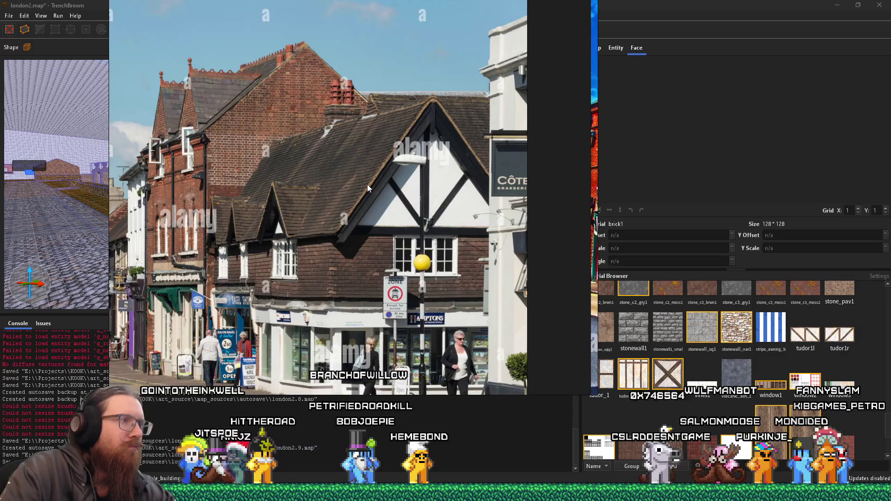
pyautogui.hotkey('alt', 'Tab')
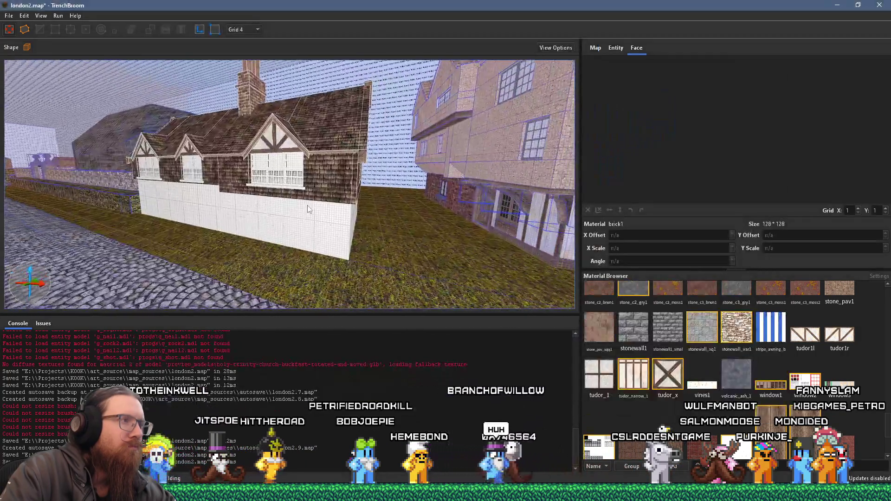
pyautogui.scroll(5, 316, 204)
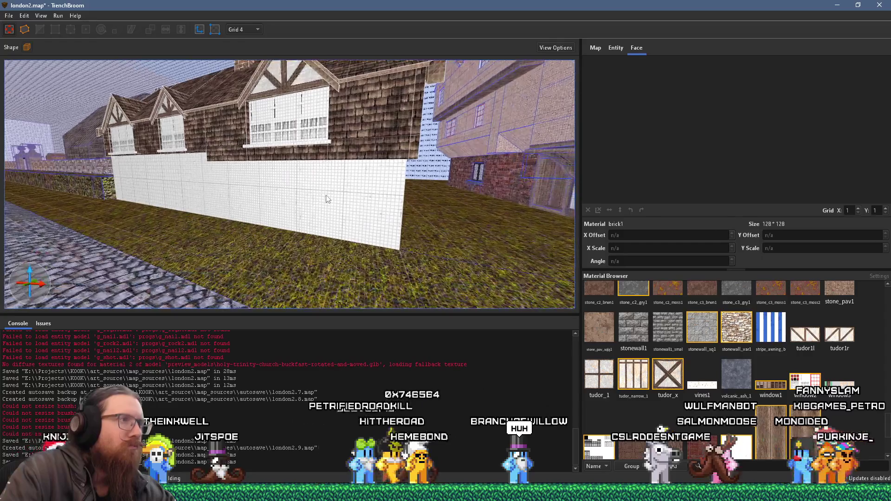
# Select the white lower wall brush and change the grid size from 4 to 16.
pyautogui.click(328, 199)
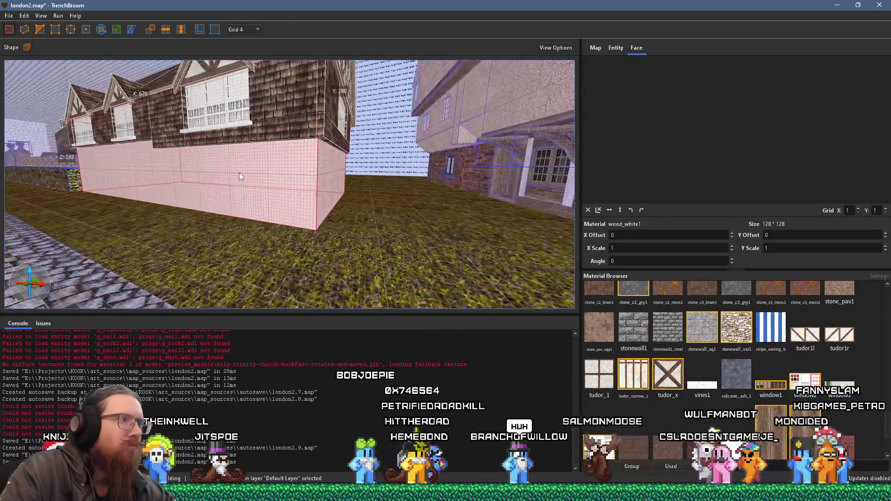
pyautogui.moveTo(239, 173); pyautogui.dragTo(230, 194)
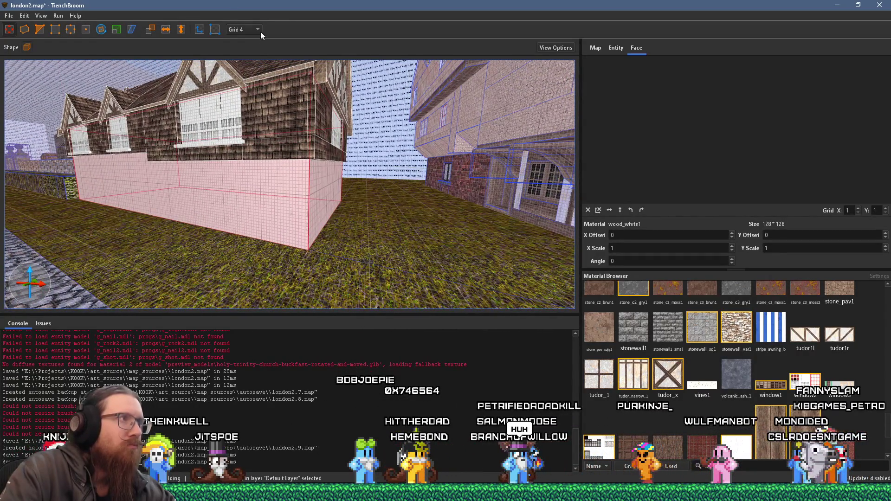
pyautogui.click(259, 31)
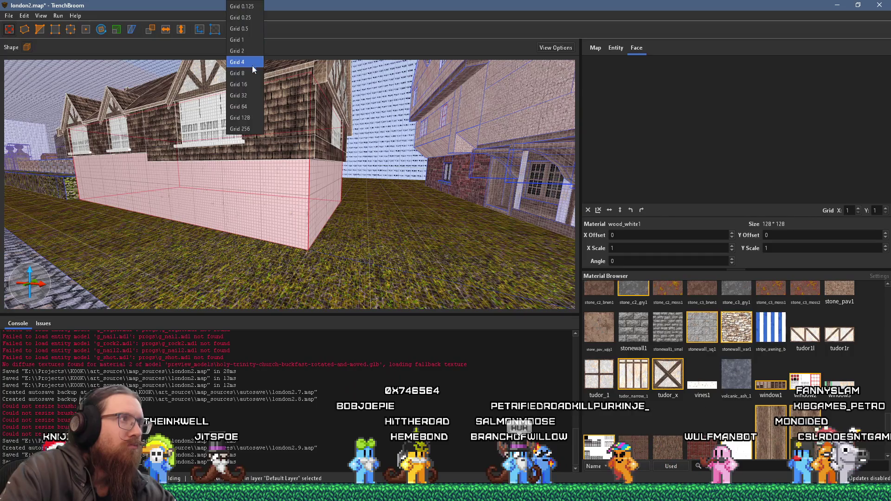
pyautogui.click(260, 85)
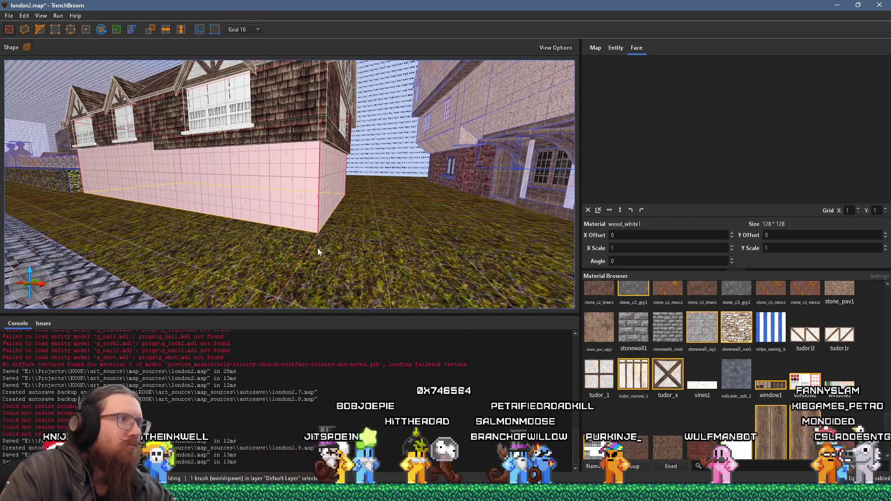
# Deselect the base brush and select only the front face of the white wall.
pyautogui.keyDown('ctrl'); pyautogui.click(322, 232); pyautogui.keyUp('ctrl')
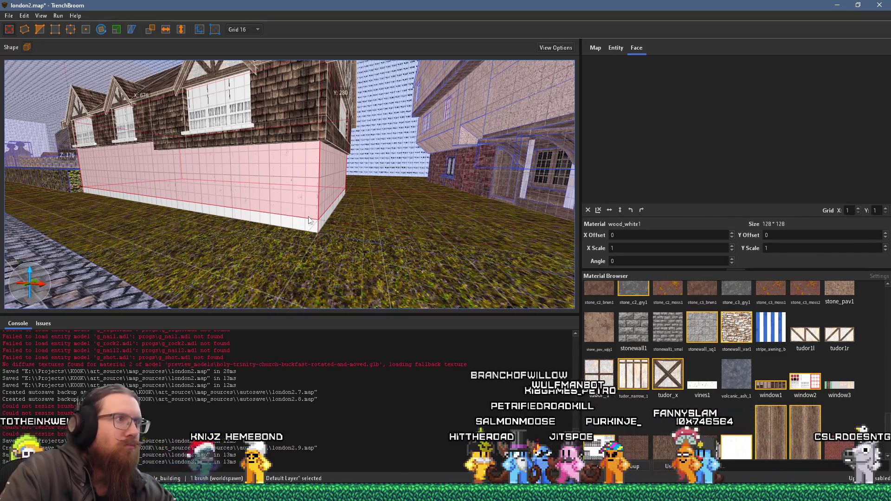
pyautogui.moveTo(304, 168)
pyautogui.mouseDown()
pyautogui.moveTo(222, 145)
pyautogui.moveTo(213, 130)
pyautogui.moveTo(300, 162)
pyautogui.moveTo(391, 166)
pyautogui.moveTo(290, 165)
pyautogui.mouseUp()
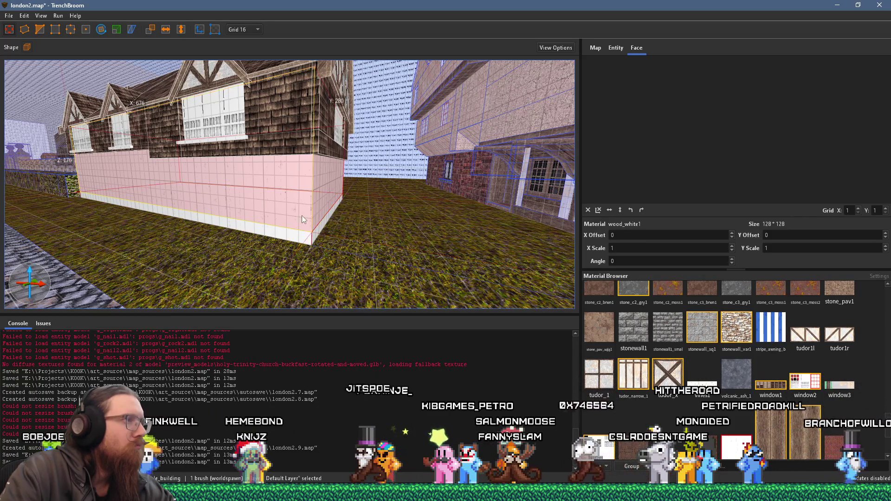
pyautogui.keyDown('shift'); pyautogui.click(260, 204); pyautogui.keyUp('shift')
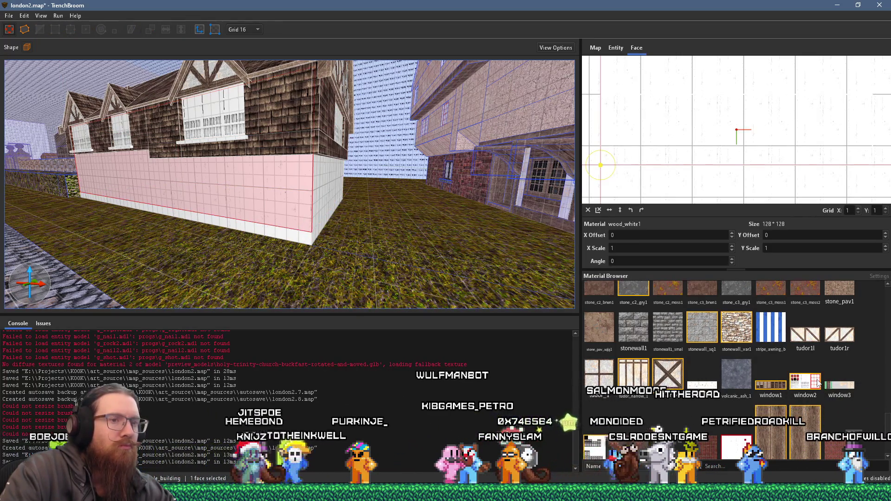
# Apply the windows4 texture to the wall's front face and slide it into rough position.
pyautogui.click(602, 446)
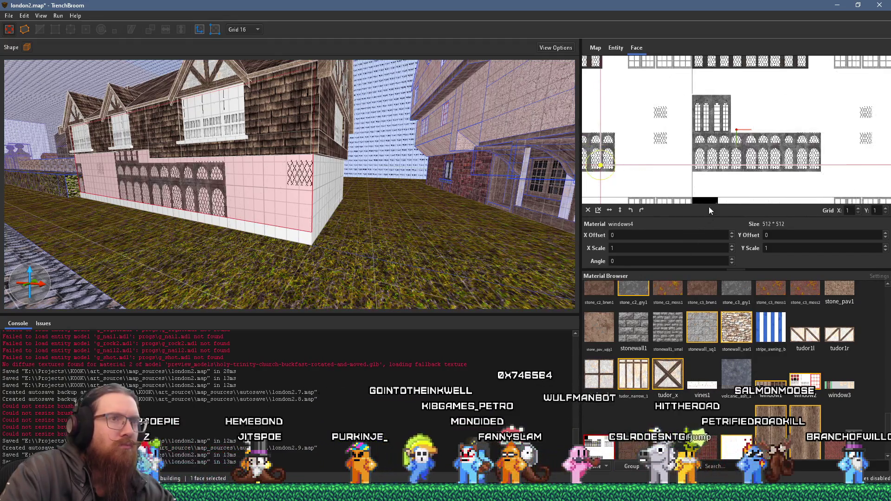
pyautogui.scroll(-3, 742, 157)
pyautogui.moveTo(748, 155)
pyautogui.mouseDown()
pyautogui.moveTo(755, 101)
pyautogui.moveTo(770, 103)
pyautogui.mouseUp()
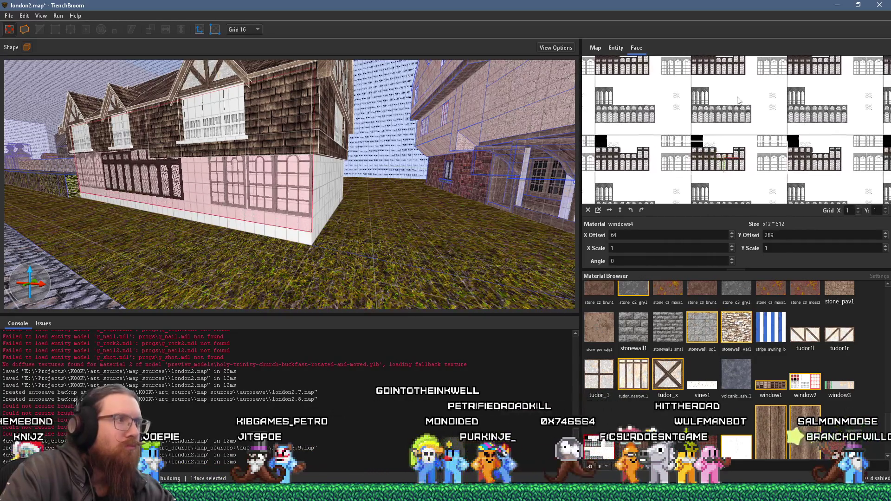
pyautogui.scroll(3, 773, 175)
pyautogui.moveTo(769, 164)
pyautogui.mouseDown()
pyautogui.moveTo(759, 185)
pyautogui.moveTo(739, 188)
pyautogui.moveTo(754, 167)
pyautogui.mouseUp()
pyautogui.scroll(2, 749, 159)
pyautogui.scroll(5, 275, 209)
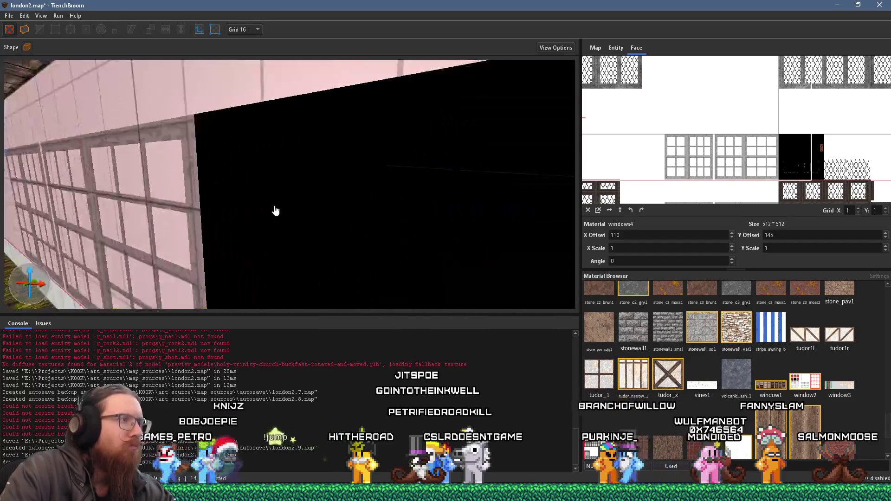
pyautogui.scroll(-2, 306, 181)
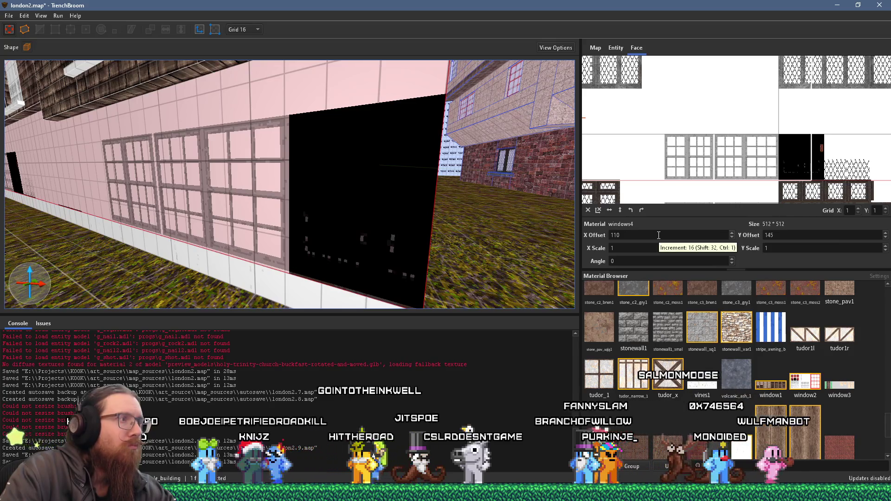
pyautogui.scroll(-5, 297, 179)
pyautogui.moveTo(286, 165)
pyautogui.mouseDown()
pyautogui.moveTo(380, 163)
pyautogui.moveTo(396, 171)
pyautogui.moveTo(399, 192)
pyautogui.mouseUp()
pyautogui.scroll(4, 400, 191)
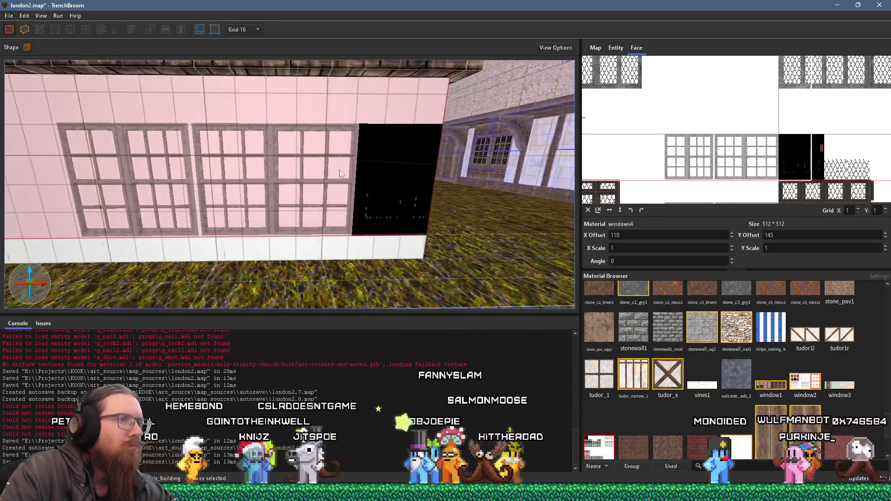
# Select the right wall brush, the brush above the windows and the bottom strip.
pyautogui.click(389, 160)
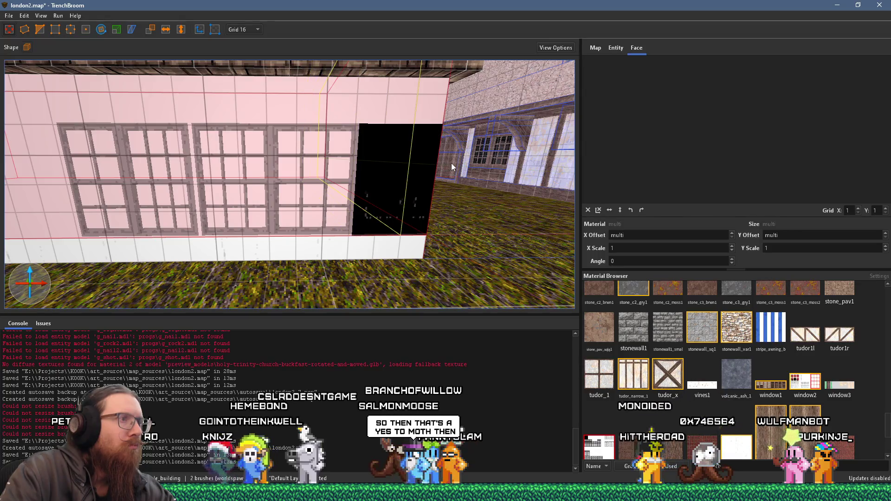
pyautogui.click(383, 175)
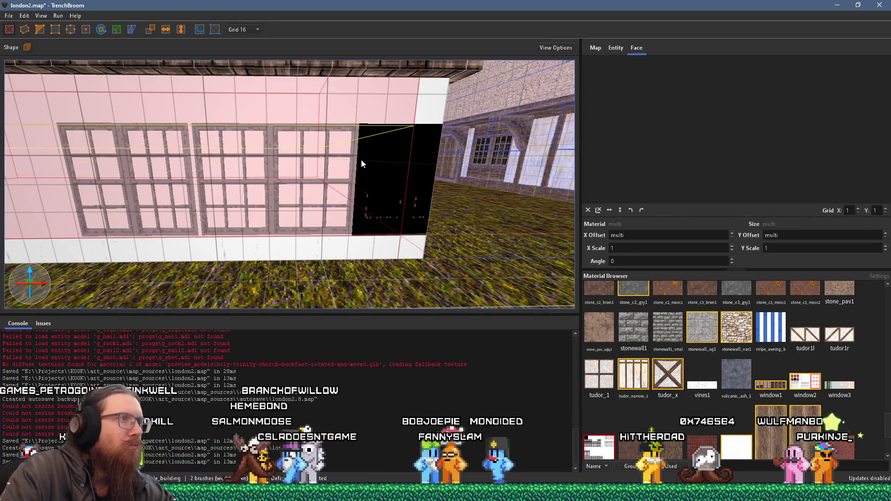
pyautogui.moveTo(391, 160)
pyautogui.mouseDown()
pyautogui.moveTo(318, 154)
pyautogui.moveTo(189, 179)
pyautogui.mouseUp()
pyautogui.click(226, 167)
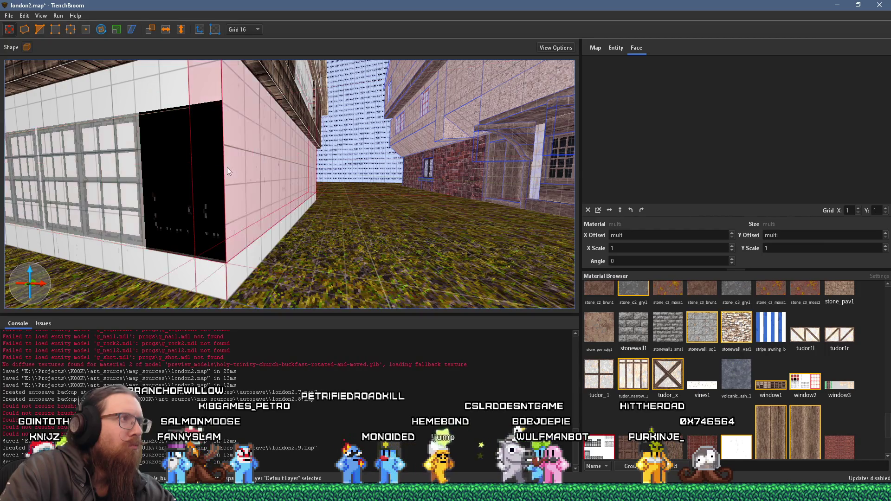
pyautogui.click(186, 96)
pyautogui.press('w')
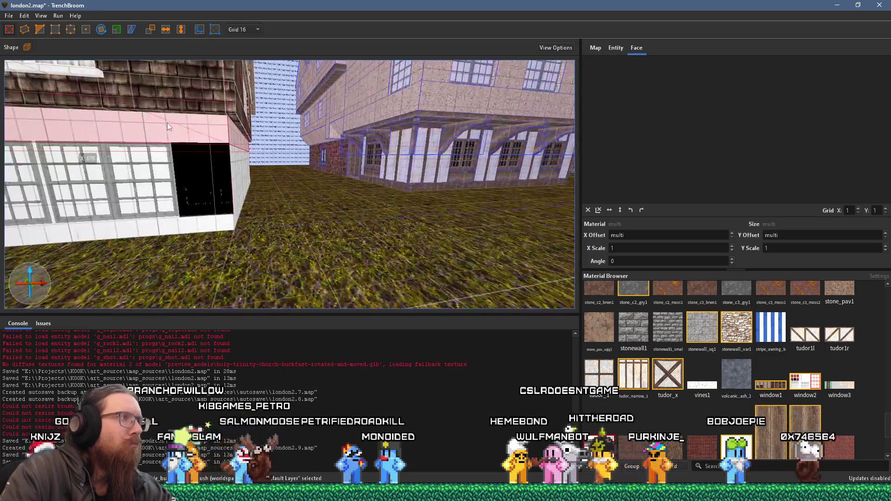
pyautogui.press('w')
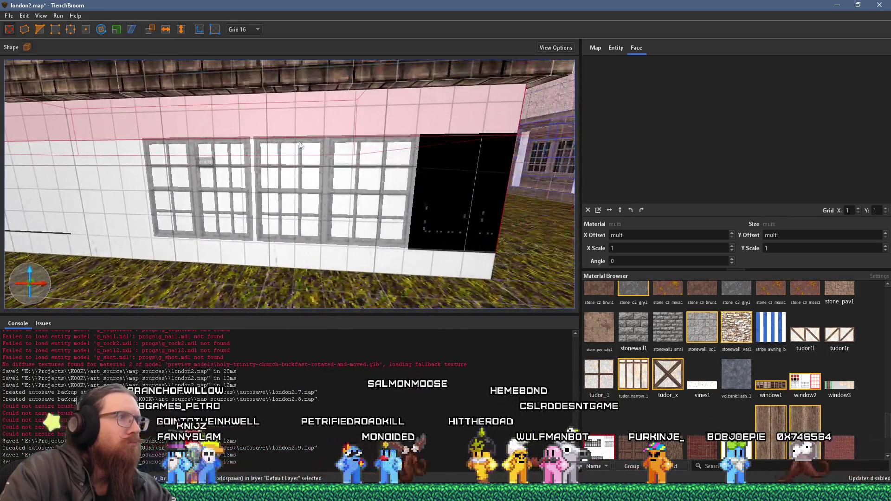
pyautogui.press('d')
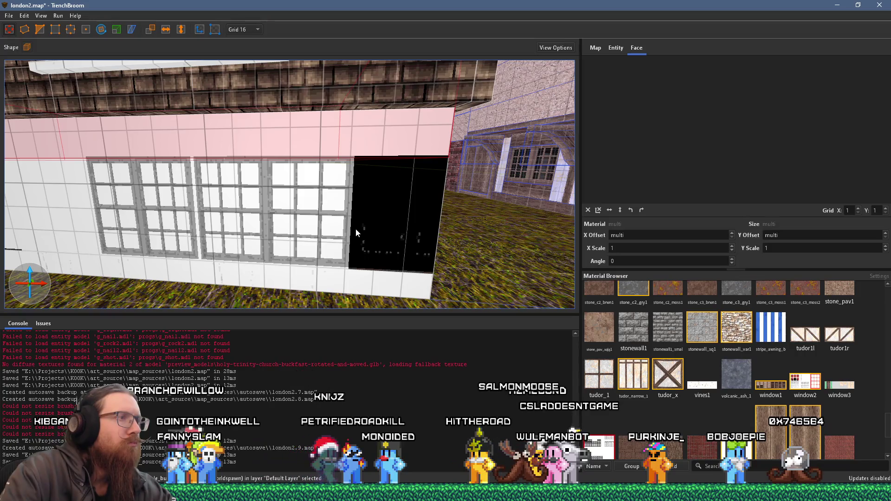
pyautogui.click(311, 281)
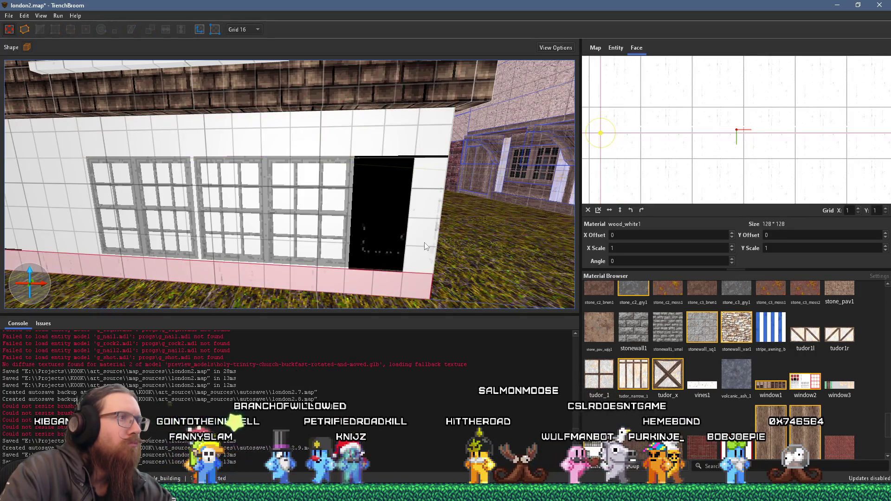
pyautogui.press('w')
pyautogui.press('a')
# Set the window face's texture X offset to 110 and Y offset to 144.
pyautogui.click(364, 189)
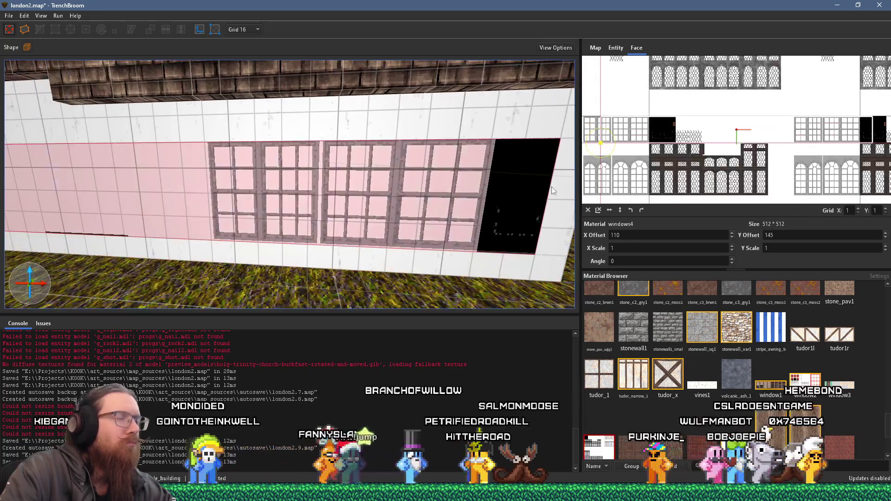
pyautogui.click(732, 237)
pyautogui.click(733, 232)
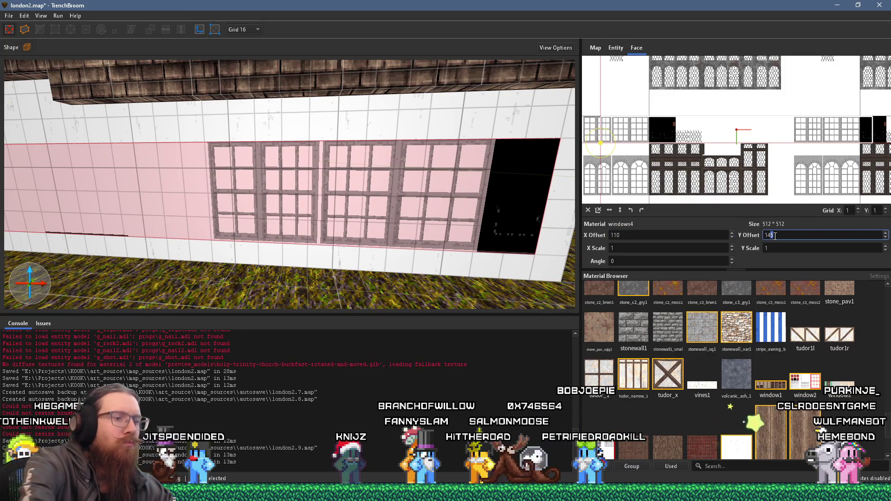
pyautogui.doubleClick(774, 235)
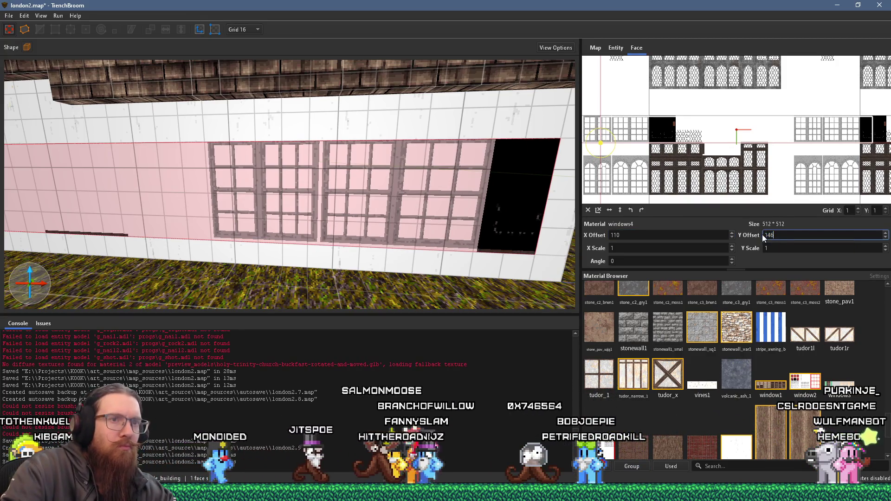
pyautogui.write('4')
pyautogui.press('Return')
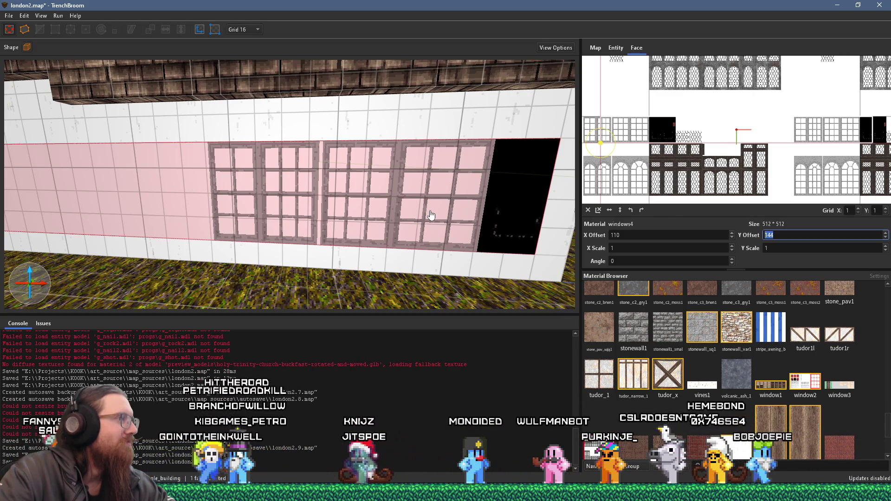
# Pan toward the building on the right and bring up the Tudor street reference photo.
pyautogui.scroll(-5, 345, 184)
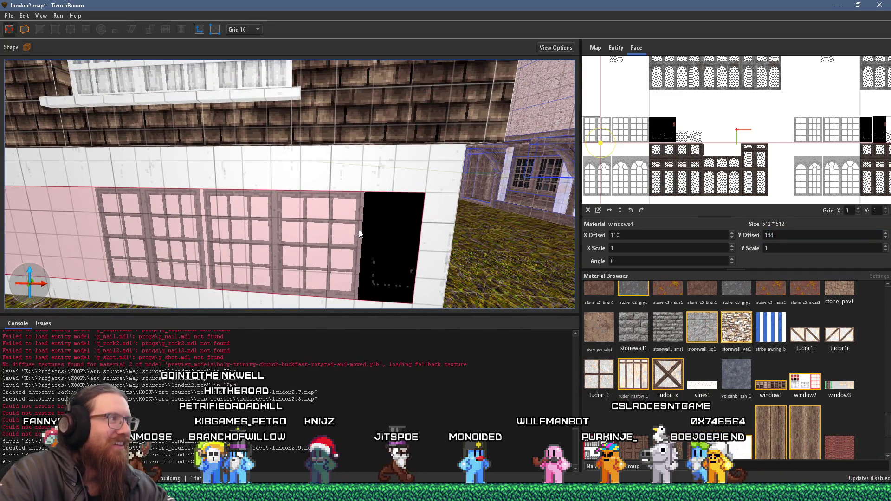
pyautogui.scroll(-10, 363, 235)
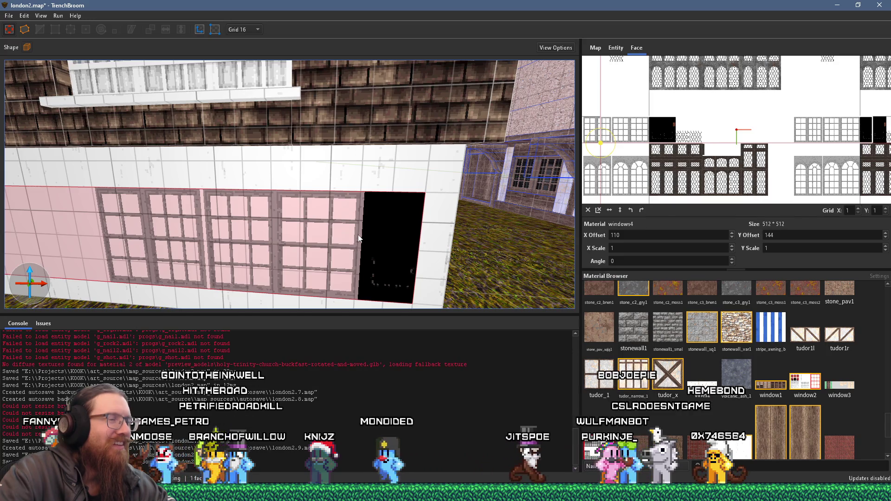
pyautogui.scroll(3, 474, 238)
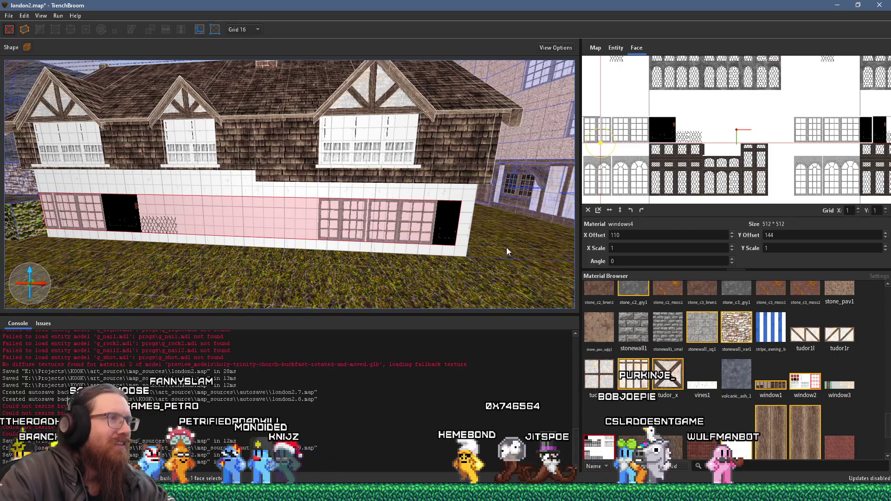
pyautogui.scroll(5, 505, 247)
pyautogui.moveTo(452, 229); pyautogui.dragTo(371, 241)
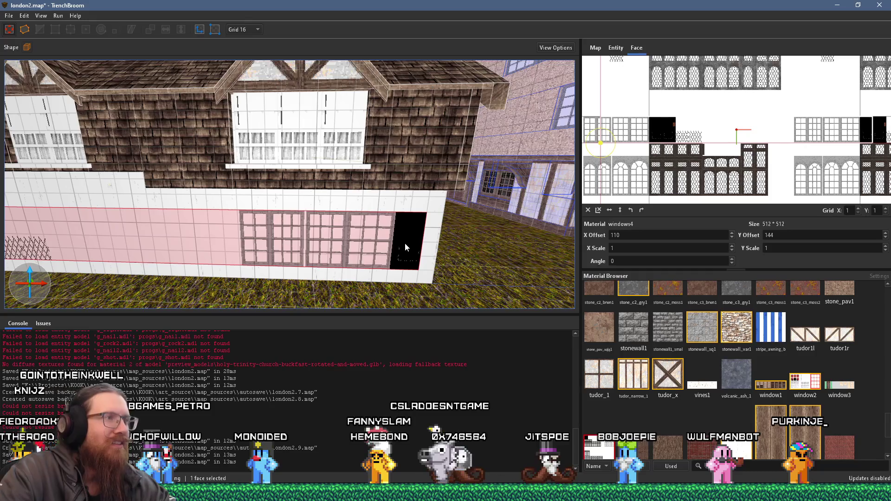
pyautogui.hotkey('alt', 'Tab')
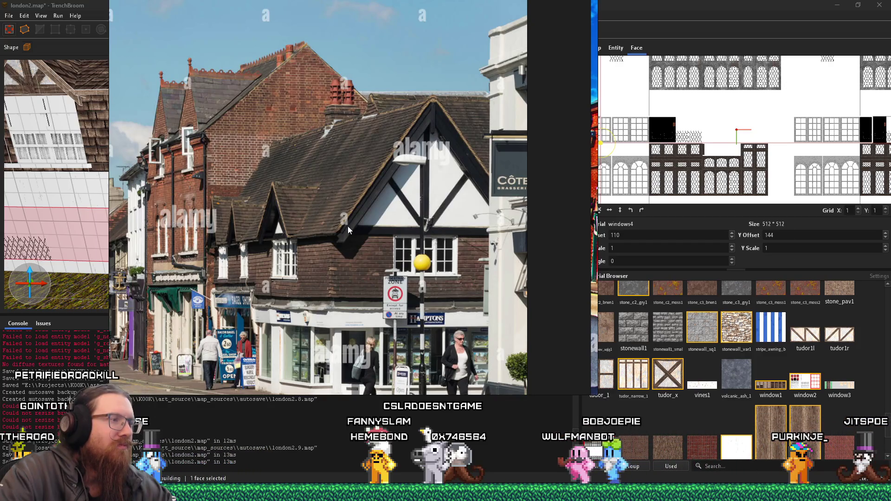
# On a 1-unit grid, stretch the window brush to close the black gap.
pyautogui.hotkey('alt', 'Tab')
pyautogui.hotkey('alt', 'Tab')
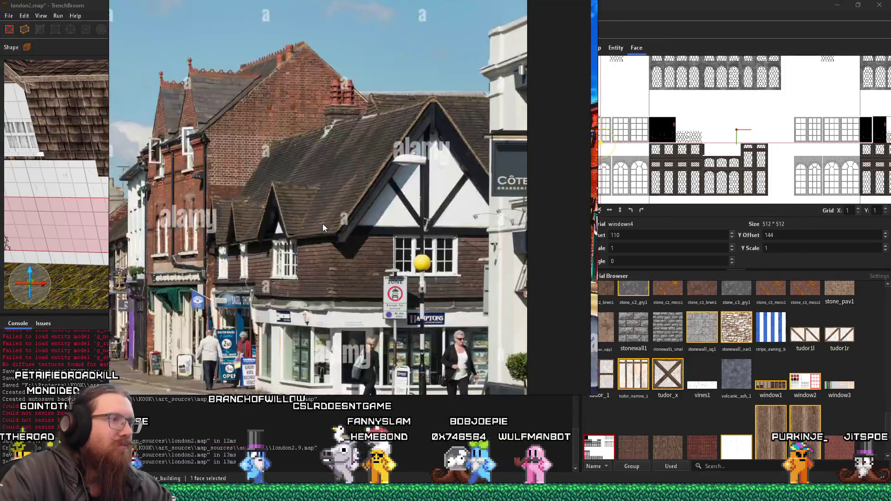
pyautogui.hotkey('alt', 'Tab')
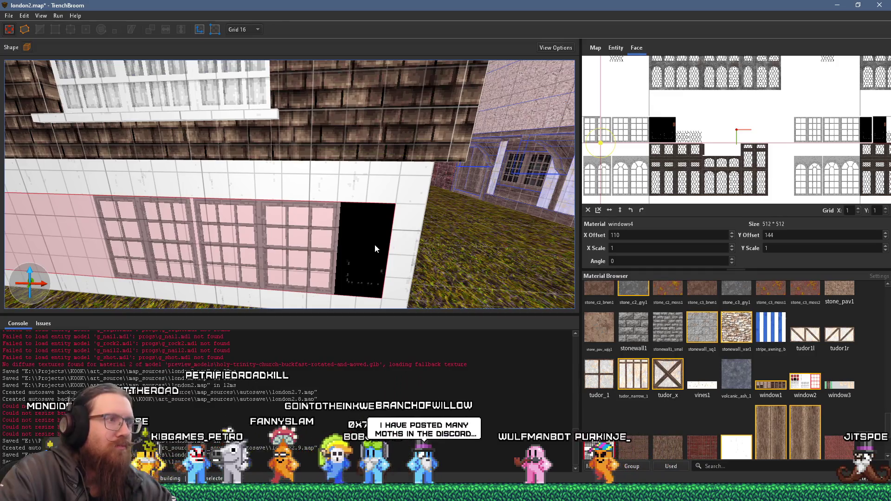
pyautogui.click(335, 240)
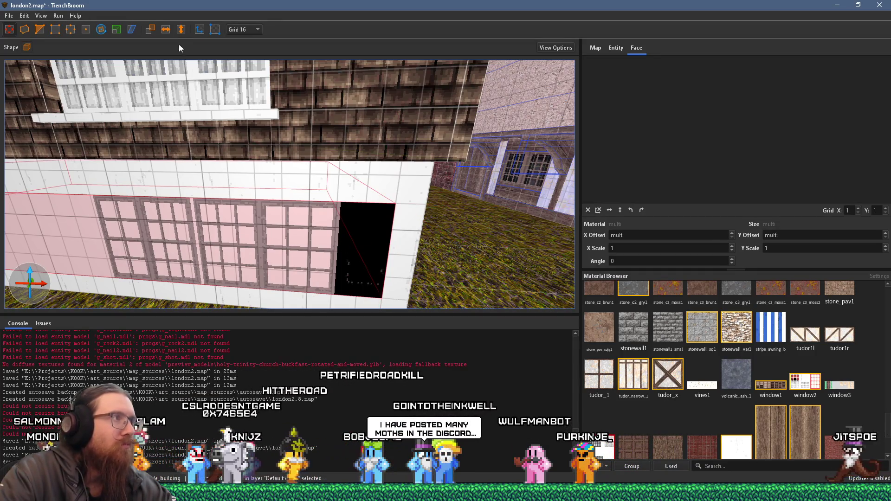
pyautogui.click(252, 28)
pyautogui.click(259, 40)
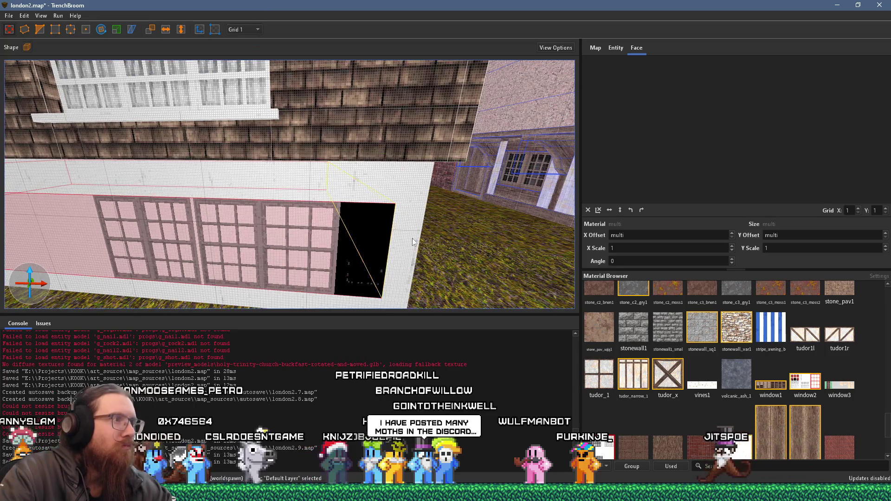
pyautogui.moveTo(360, 238)
pyautogui.mouseDown()
pyautogui.moveTo(279, 221)
pyautogui.moveTo(250, 235)
pyautogui.moveTo(235, 100)
pyautogui.moveTo(251, 149)
pyautogui.mouseUp()
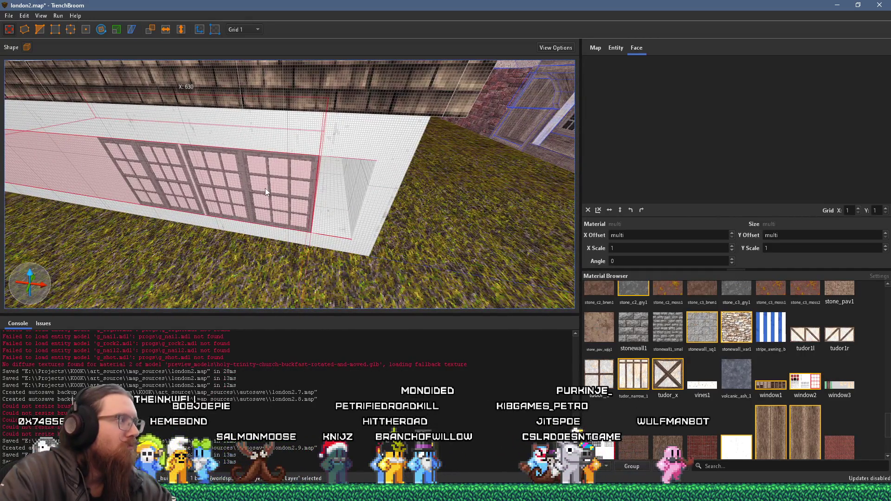
# Switch to an 8-unit grid and shift the window brushes so the wall shows white.
pyautogui.click(243, 29)
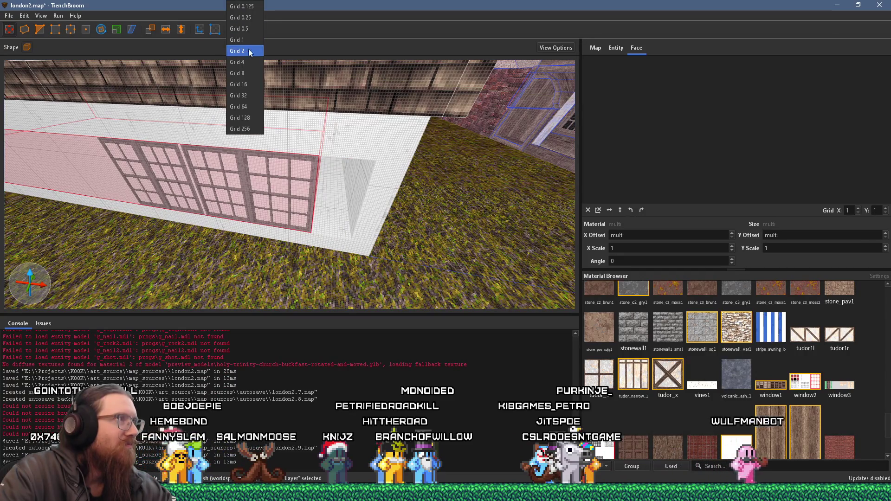
pyautogui.click(251, 73)
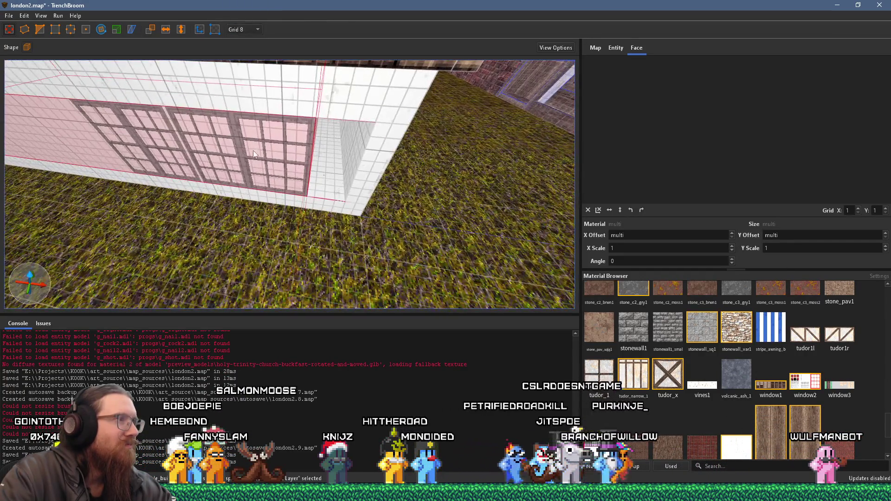
pyautogui.moveTo(296, 153); pyautogui.dragTo(261, 147)
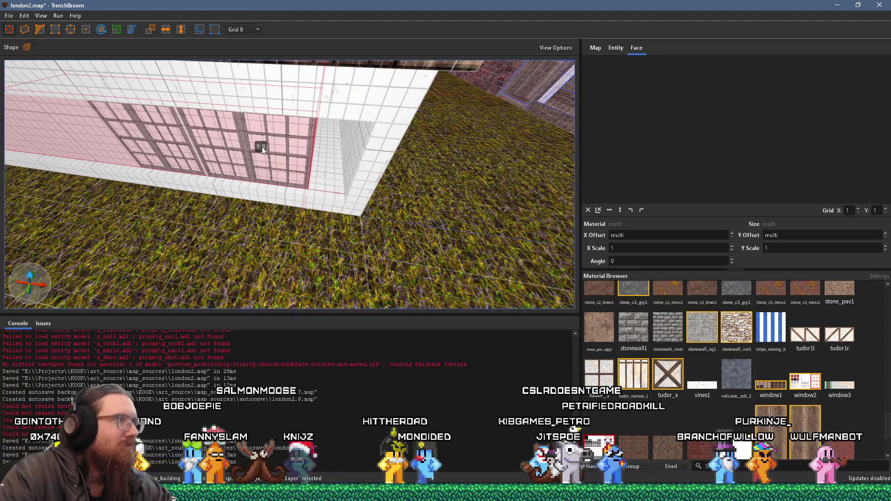
pyautogui.click(249, 27)
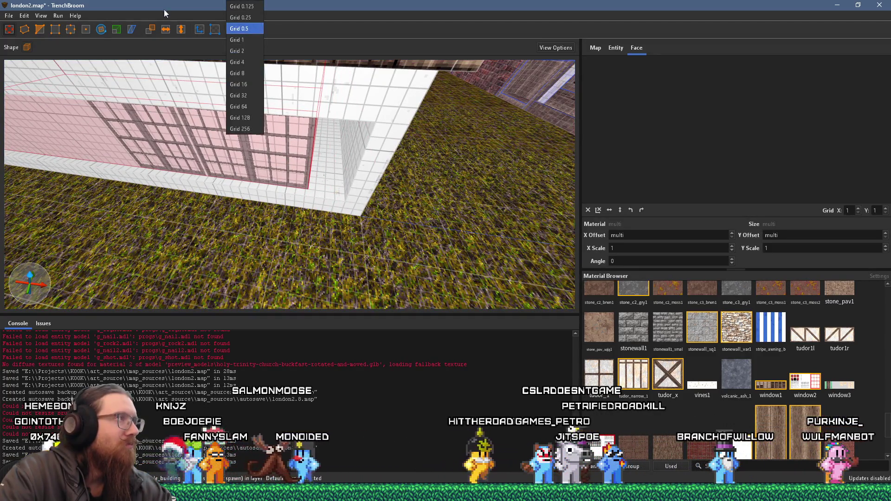
pyautogui.click(211, 32)
pyautogui.click(199, 30)
pyautogui.moveTo(283, 160)
pyautogui.mouseDown()
pyautogui.moveTo(312, 163)
pyautogui.moveTo(297, 154)
pyautogui.mouseUp()
pyautogui.scroll(4, 297, 154)
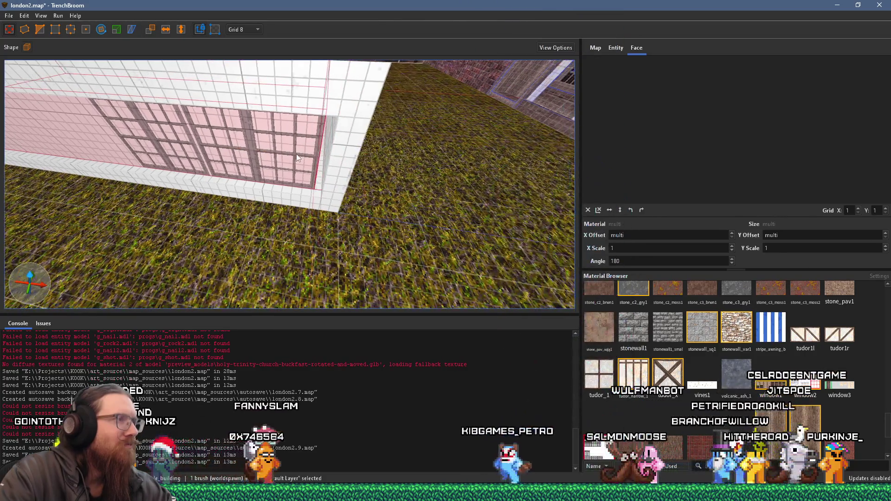
pyautogui.scroll(5, 296, 154)
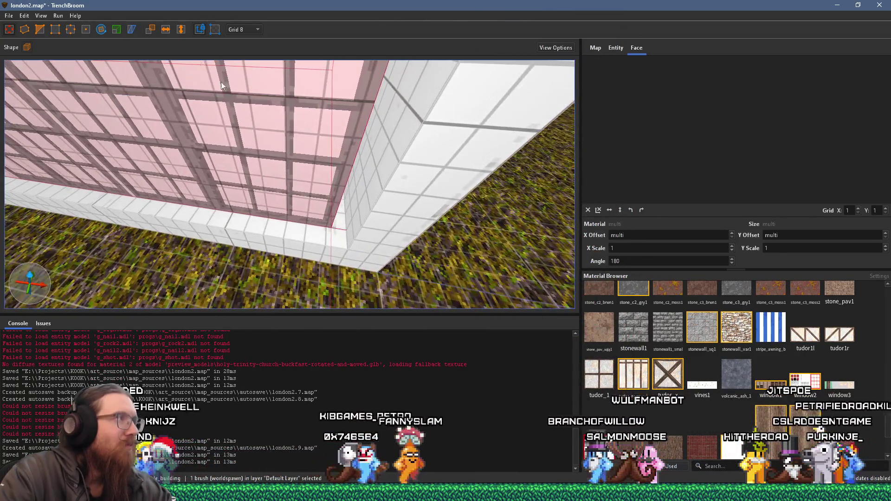
# Nudge the window brush into alignment on a 1-unit grid, then return to the 8-unit grid.
pyautogui.click(254, 43)
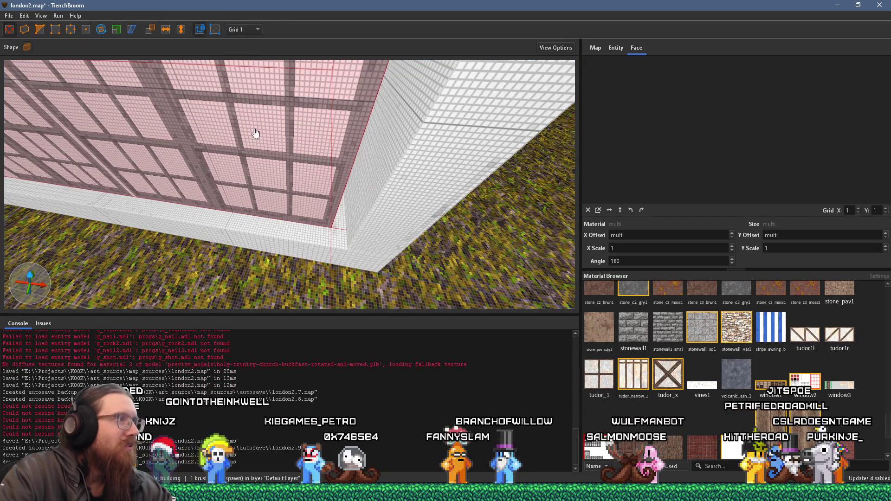
pyautogui.hotkey('shift', 'pageup')
pyautogui.hotkey('shift', 'pageup')
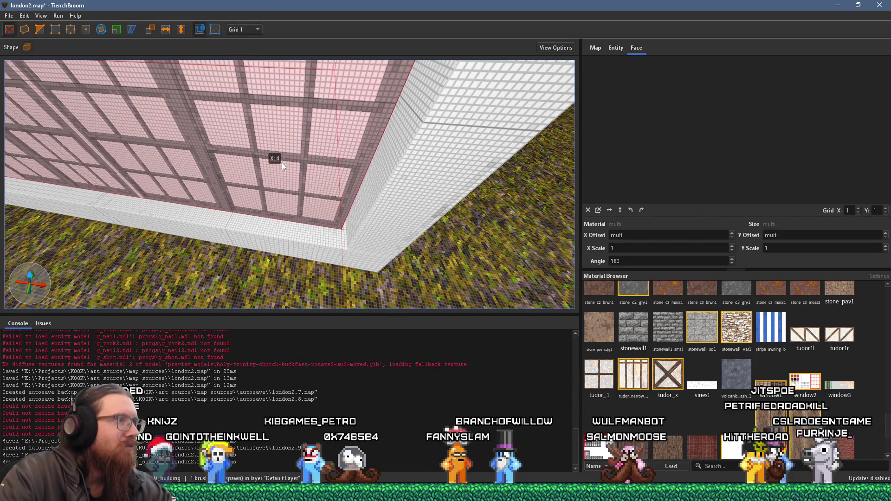
pyautogui.scroll(5, 292, 153)
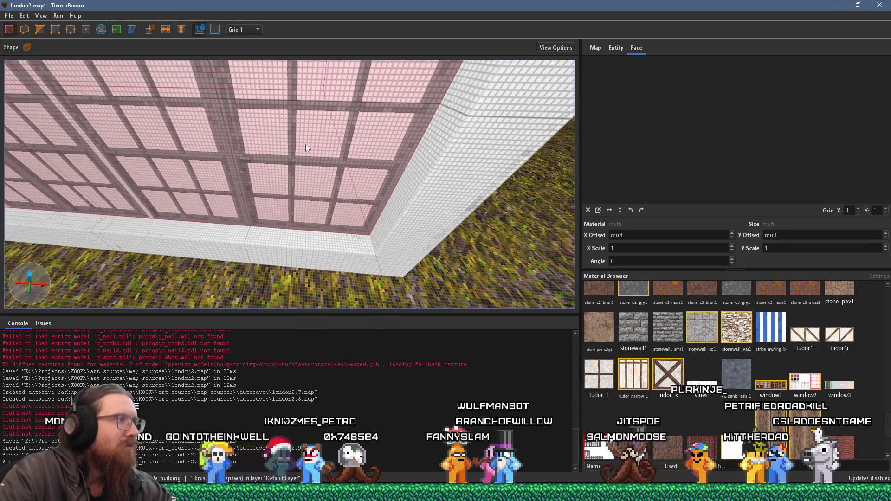
pyautogui.scroll(-5, 318, 139)
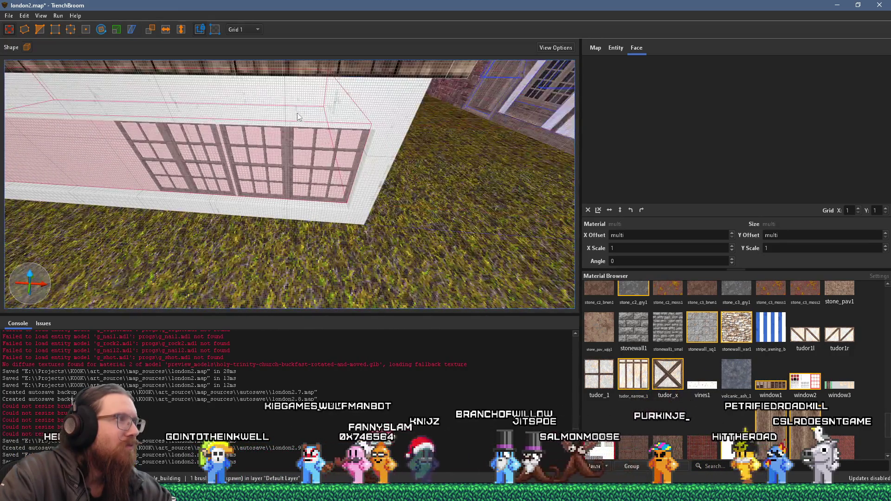
pyautogui.click(253, 29)
pyautogui.click(254, 73)
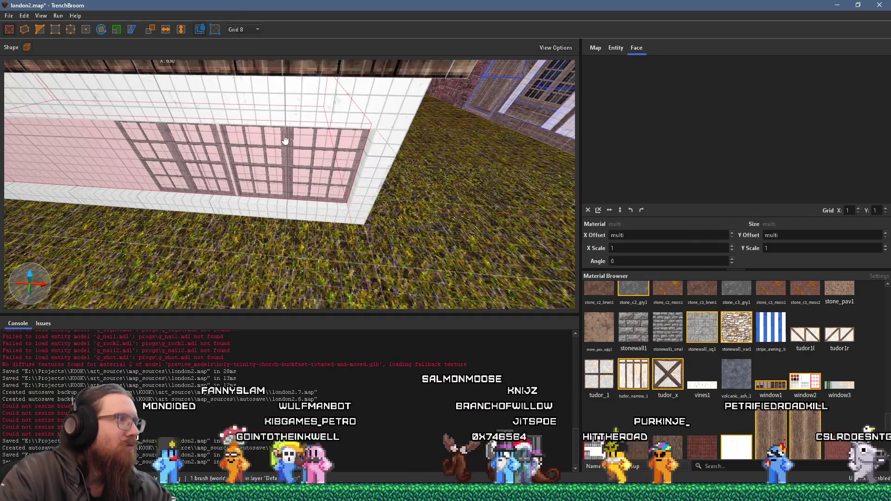
pyautogui.scroll(3, 399, 169)
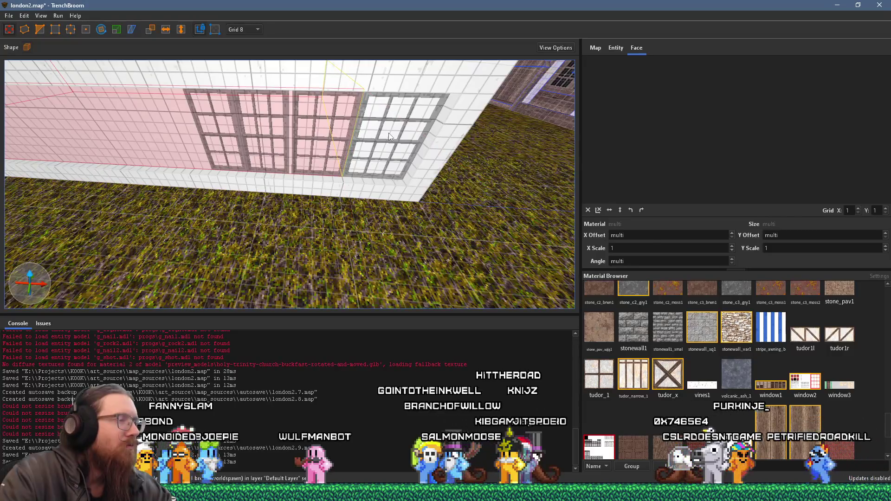
# Shrink the long window brush to a single window's width, checking the reference photo.
pyautogui.hotkey('alt', 'Tab')
pyautogui.hotkey('alt', 'Tab')
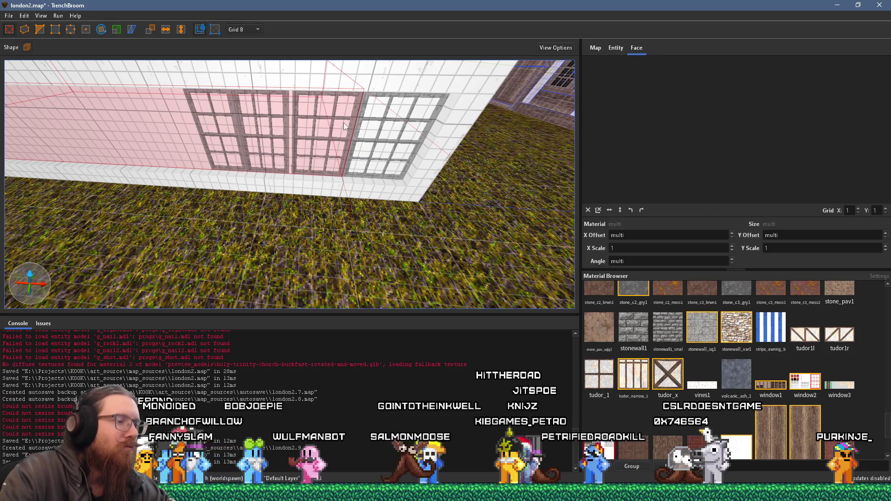
pyautogui.moveTo(343, 123)
pyautogui.mouseDown()
pyautogui.moveTo(397, 137)
pyautogui.moveTo(328, 133)
pyautogui.mouseUp()
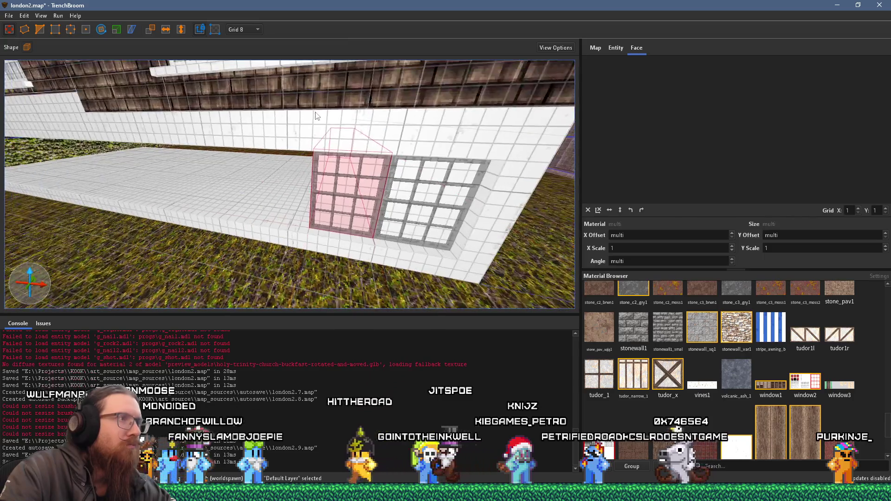
pyautogui.hotkey('alt', 'Tab')
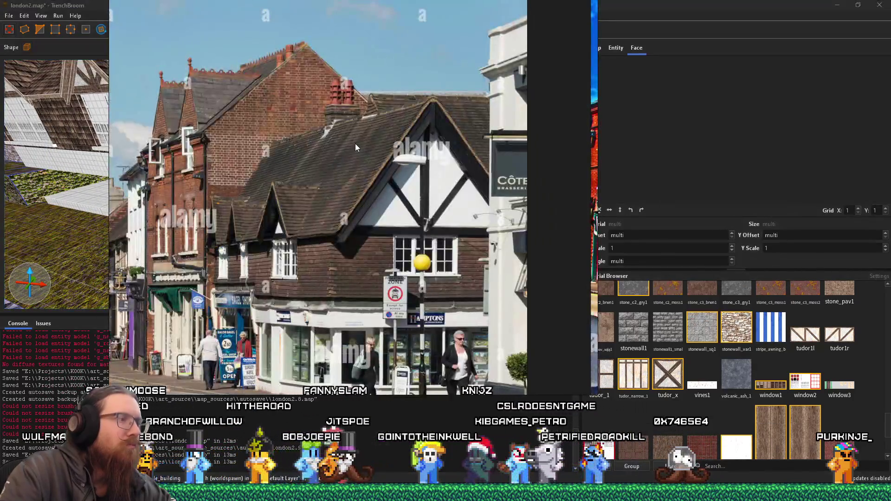
pyautogui.hotkey('alt', 'Tab')
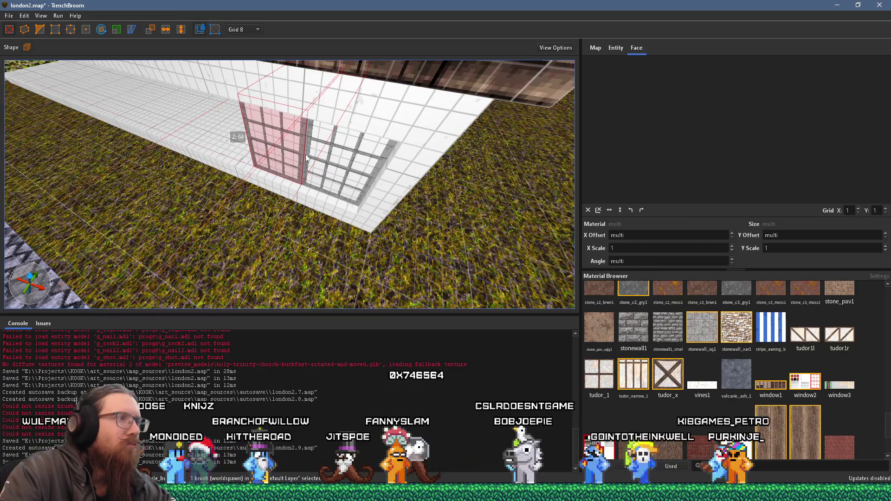
# Switch to a 4-unit grid while comparing against the reference photo.
pyautogui.click(252, 30)
pyautogui.click(259, 63)
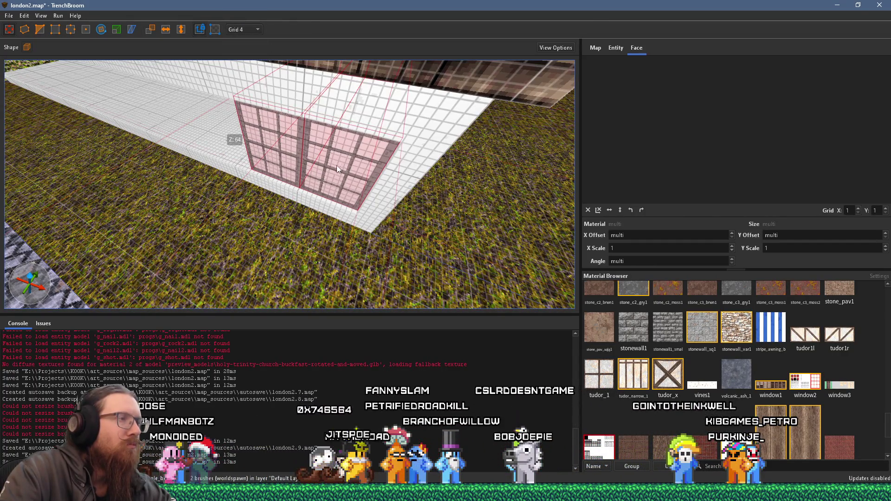
pyautogui.hotkey('alt', 'Tab')
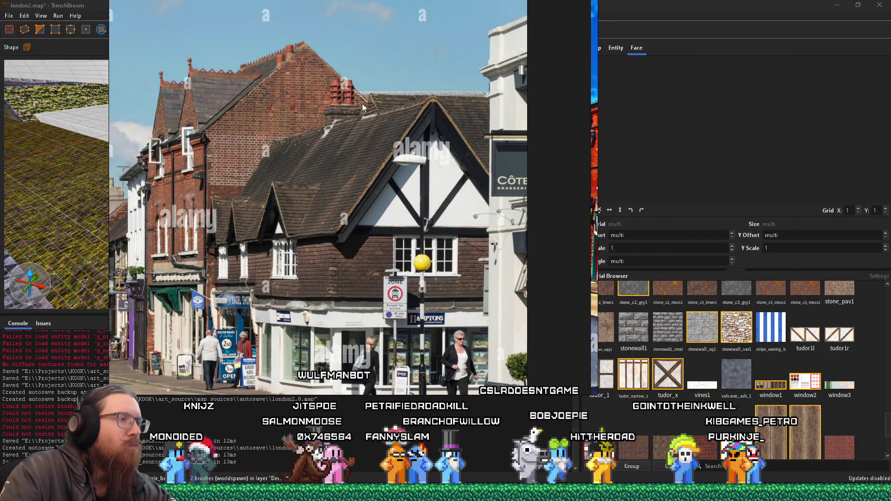
pyautogui.hotkey('alt', 'Tab')
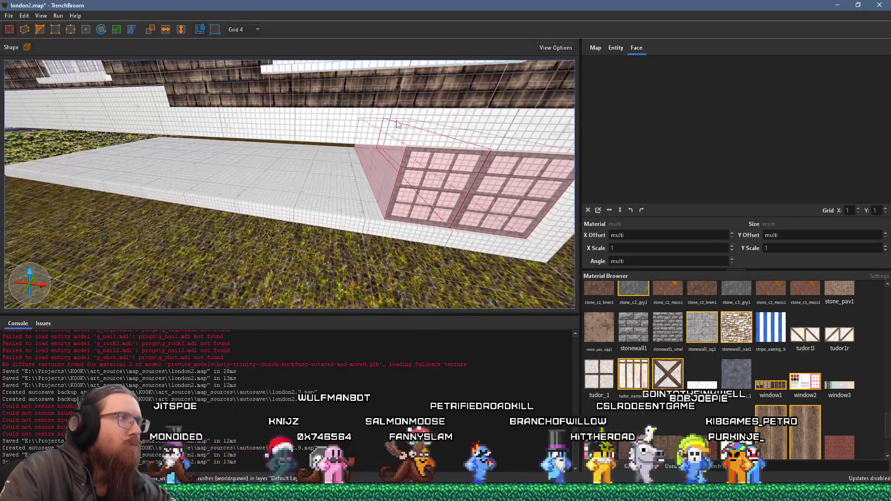
pyautogui.scroll(-5, 372, 112)
pyautogui.hotkey('alt', 'Tab')
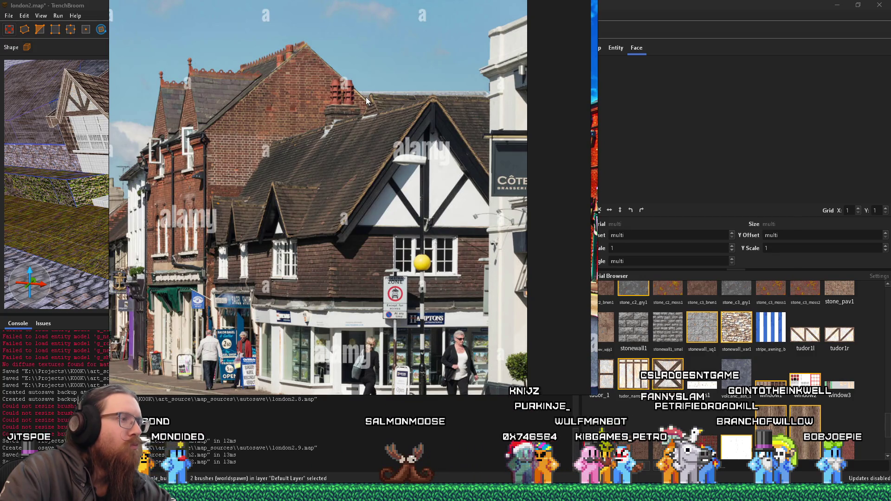
pyautogui.hotkey('alt', 'Tab')
# Alt-drag the selected windows to place a copy further left along the wall.
pyautogui.scroll(3, 355, 174)
pyautogui.scroll(3, 355, 173)
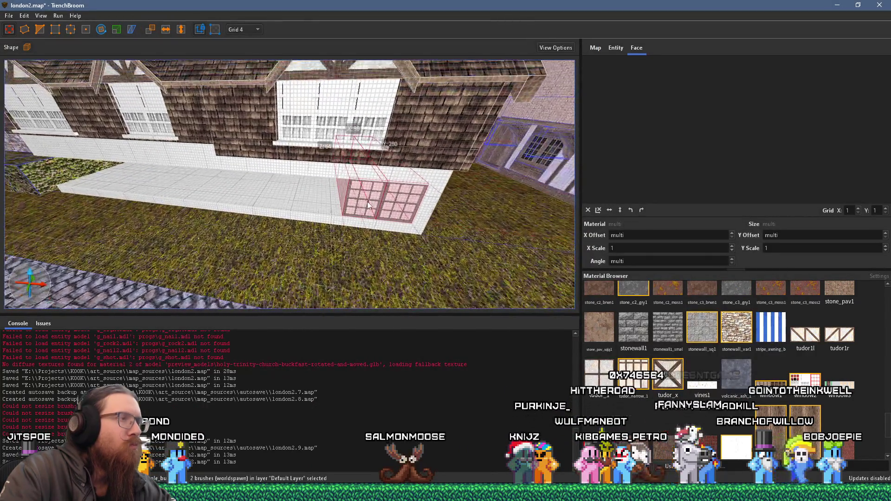
pyautogui.scroll(3, 363, 193)
pyautogui.moveTo(487, 206)
pyautogui.mouseDown()
pyautogui.moveTo(288, 183)
pyautogui.moveTo(286, 192)
pyautogui.moveTo(283, 115)
pyautogui.moveTo(341, 116)
pyautogui.moveTo(241, 140)
pyautogui.moveTo(305, 126)
pyautogui.mouseUp()
pyautogui.scroll(-3, 294, 178)
pyautogui.scroll(3, 305, 127)
# Select the right window brush and move it left along the wall.
pyautogui.moveTo(346, 166)
pyautogui.mouseDown()
pyautogui.moveTo(344, 190)
pyautogui.moveTo(321, 157)
pyautogui.moveTo(371, 166)
pyautogui.mouseUp()
pyautogui.click(298, 163)
pyautogui.keyDown('shift'); pyautogui.click(370, 222); pyautogui.keyUp('shift')
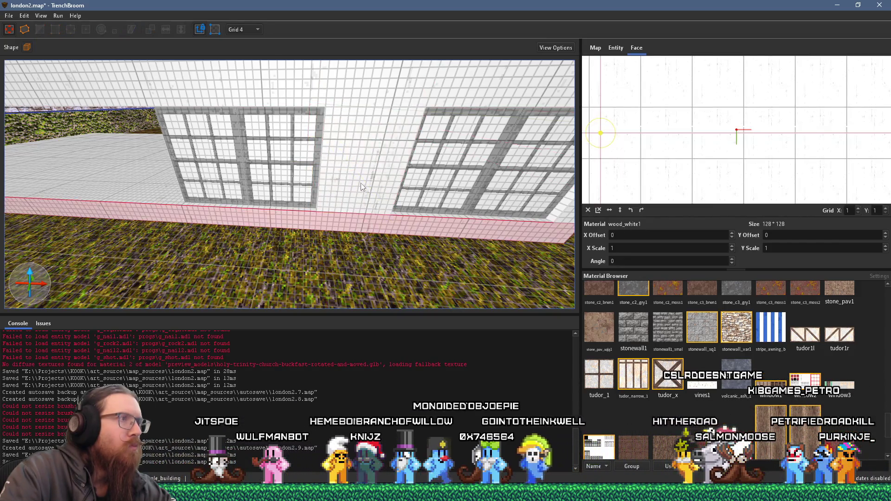
pyautogui.scroll(-5, 362, 187)
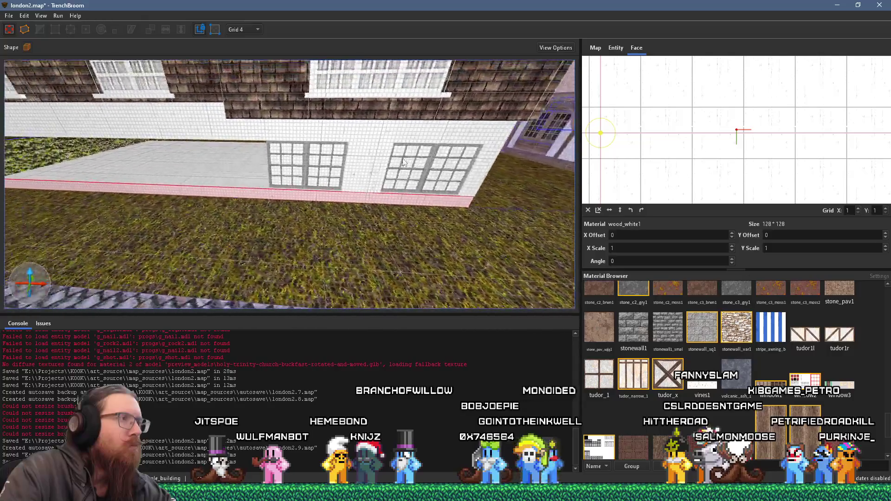
pyautogui.scroll(3, 402, 162)
pyautogui.click(411, 166)
pyautogui.moveTo(413, 171)
pyautogui.mouseDown()
pyautogui.moveTo(294, 164)
pyautogui.moveTo(299, 159)
pyautogui.mouseUp()
pyautogui.scroll(5, 279, 149)
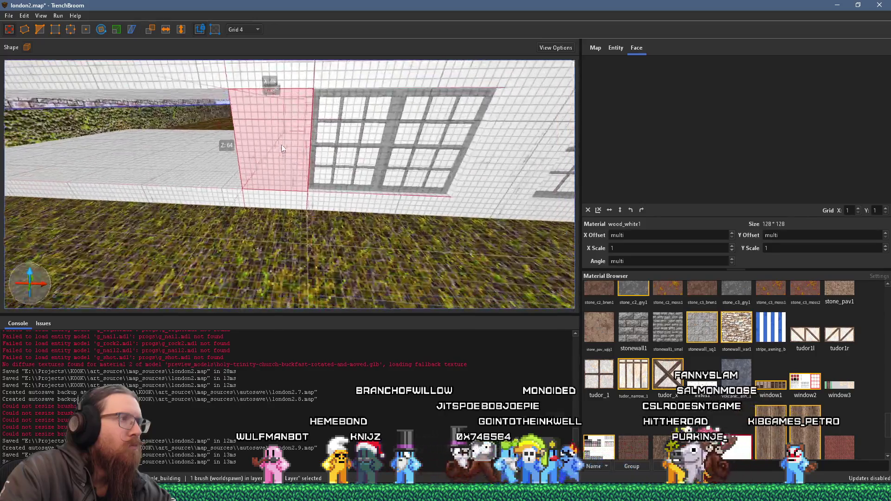
# Select the ledge brush under the windows and compare it against the reference photo.
pyautogui.keyDown('shift'); pyautogui.click(286, 193); pyautogui.keyUp('shift')
pyautogui.scroll(-5, 251, 163)
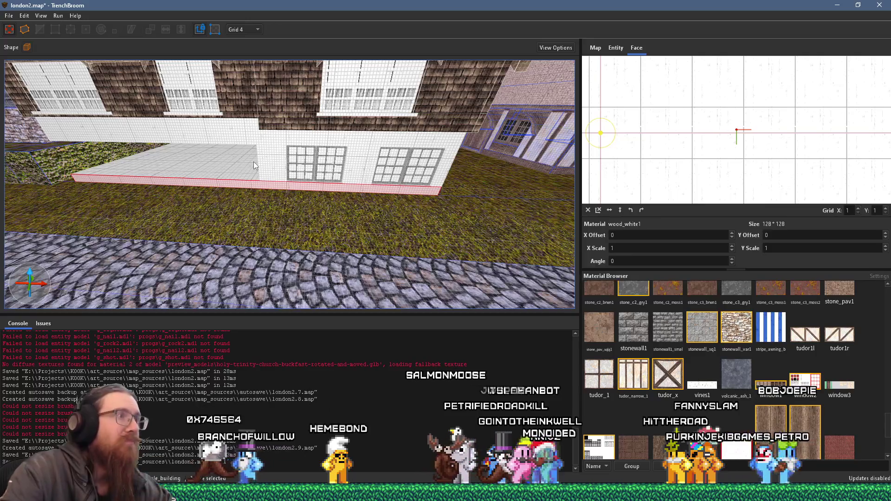
pyautogui.scroll(3, 289, 183)
pyautogui.click(288, 184)
pyautogui.scroll(3, 301, 184)
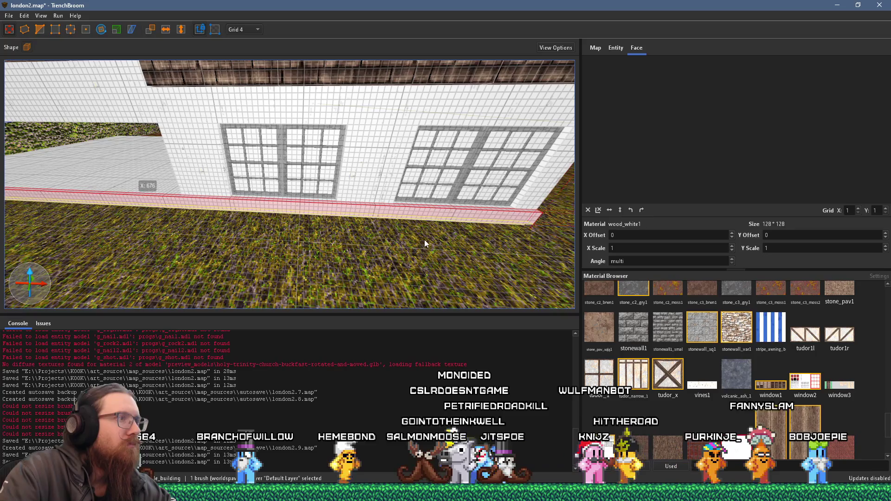
pyautogui.moveTo(425, 232); pyautogui.dragTo(337, 217)
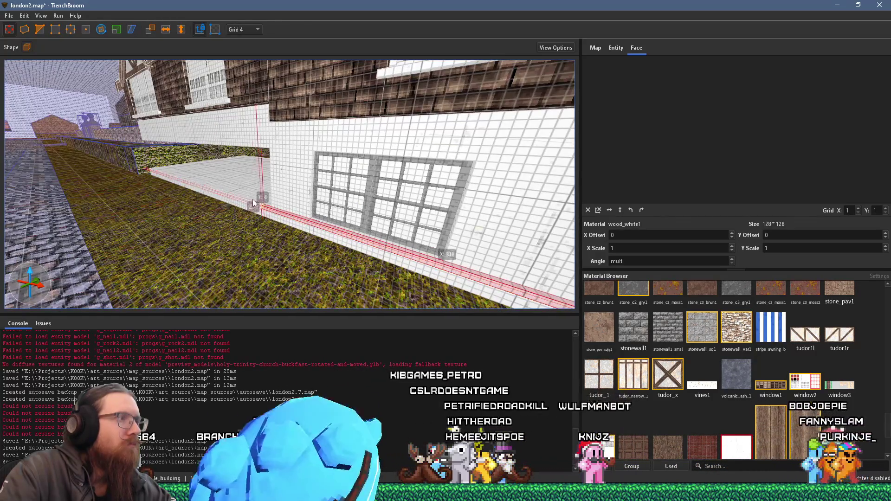
pyautogui.hotkey('alt', 'Tab')
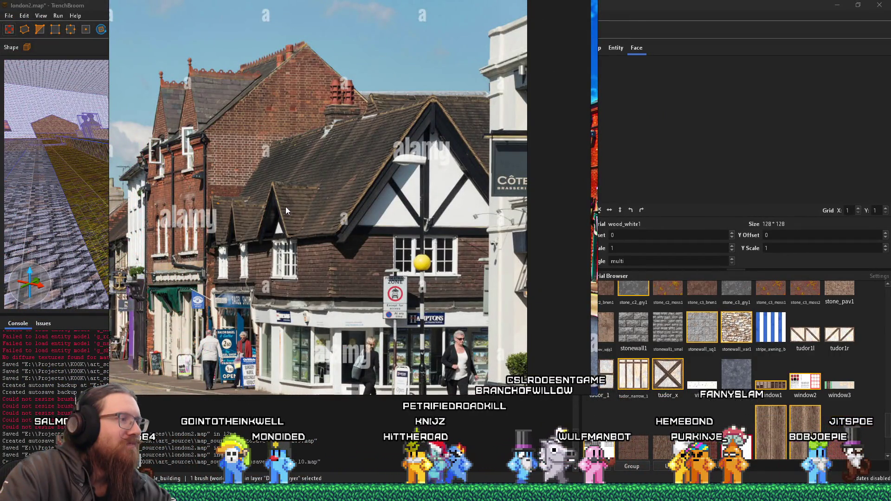
pyautogui.hotkey('alt', 'Tab')
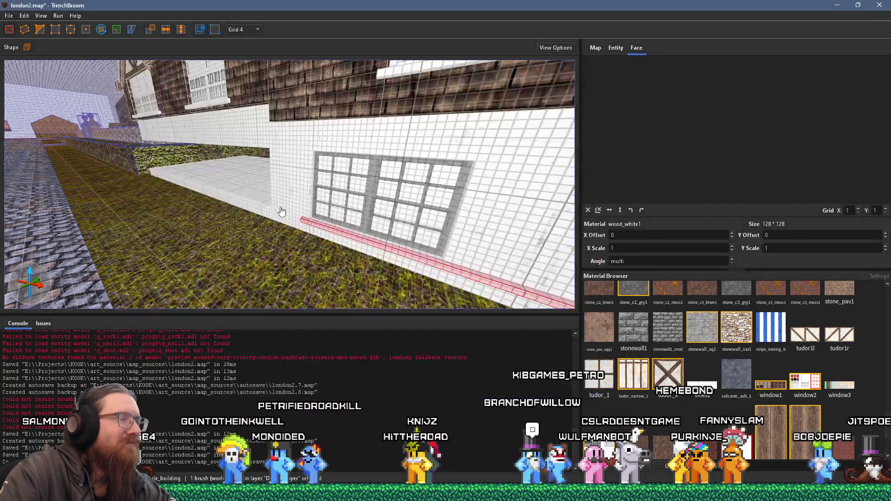
pyautogui.hotkey('alt', 'Tab')
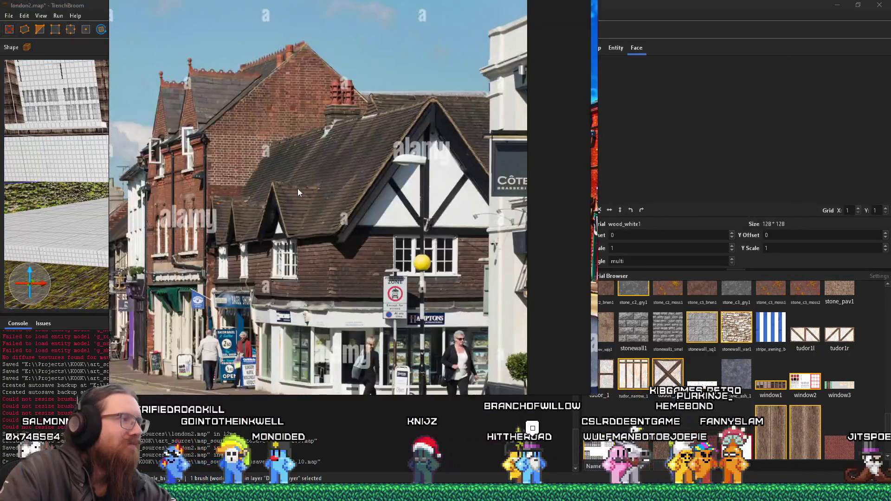
pyautogui.hotkey('alt', 'Tab')
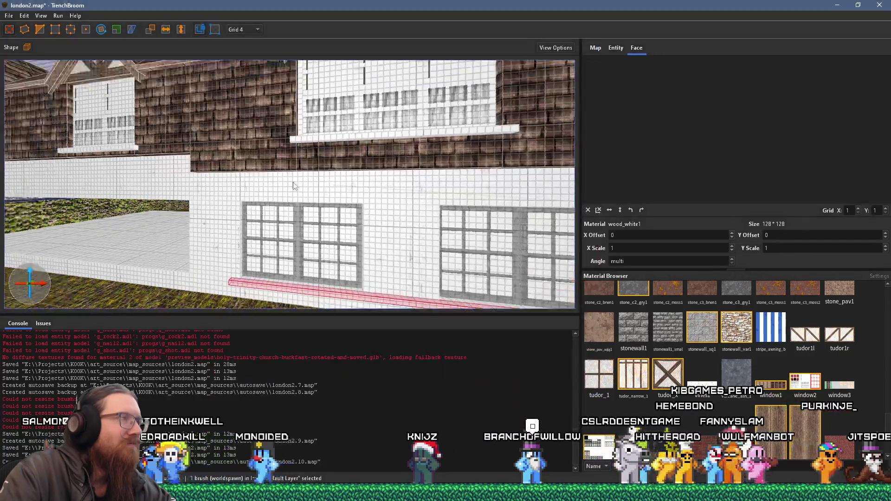
pyautogui.hotkey('alt', 'Tab')
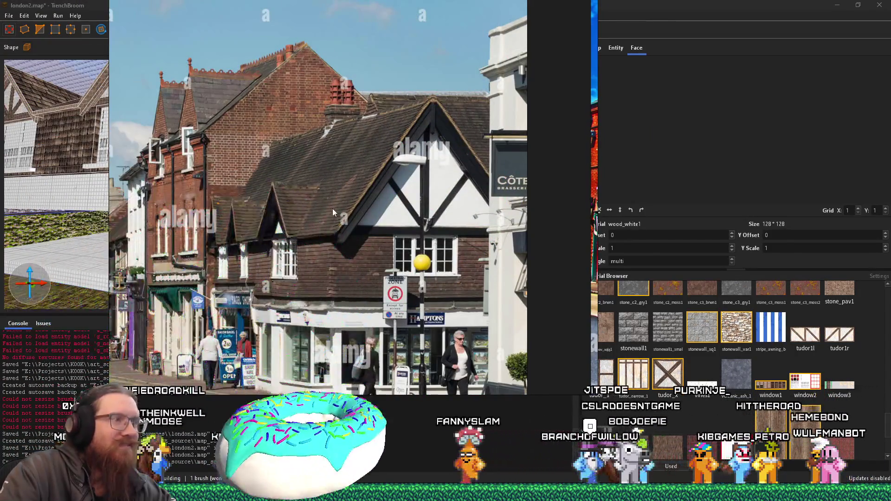
pyautogui.hotkey('alt', 'Tab')
# Drag the sill strip's right face inward to shorten it, then look toward the corner.
pyautogui.scroll(-3, 353, 221)
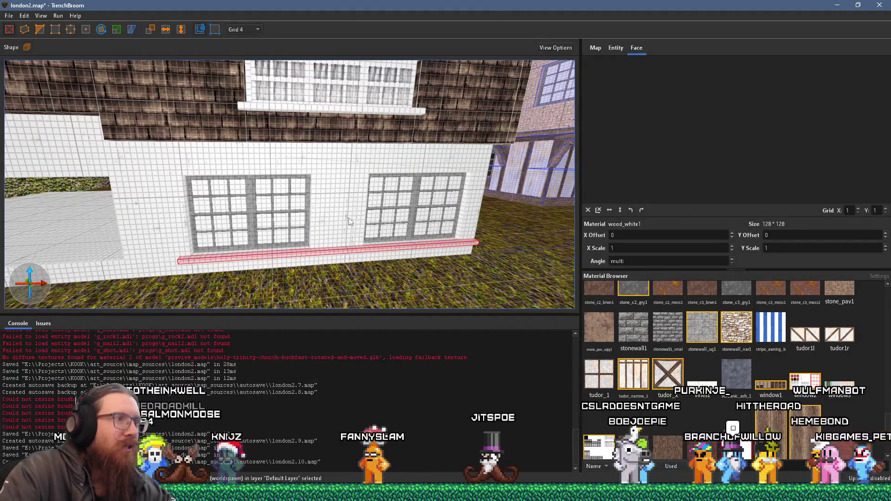
pyautogui.scroll(4, 349, 221)
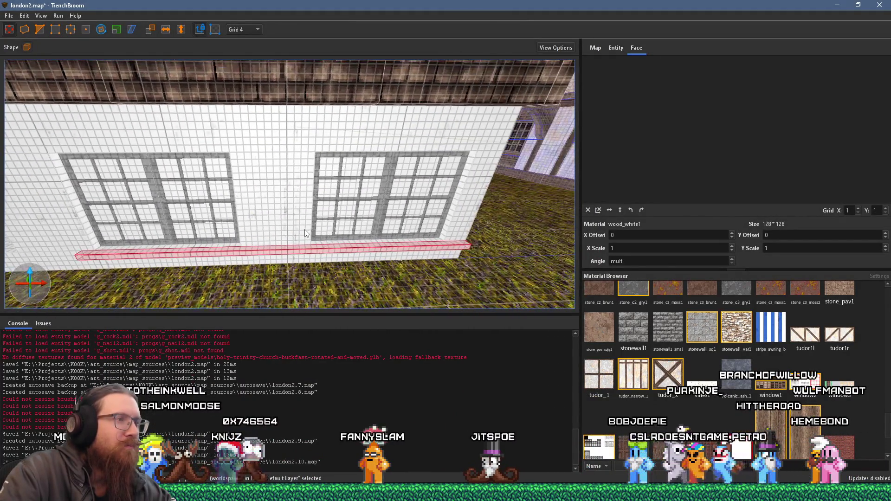
pyautogui.moveTo(499, 243); pyautogui.dragTo(489, 247)
pyautogui.scroll(5, 377, 245)
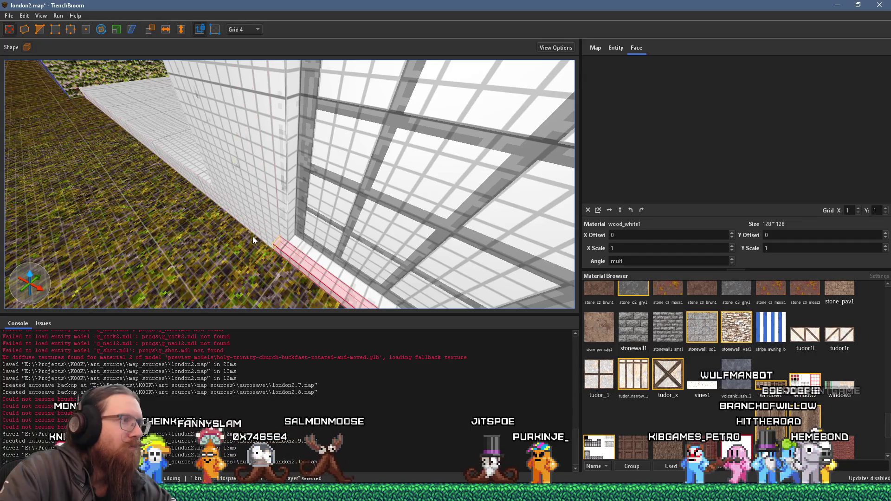
pyautogui.scroll(-8, 252, 236)
pyautogui.scroll(6, 294, 183)
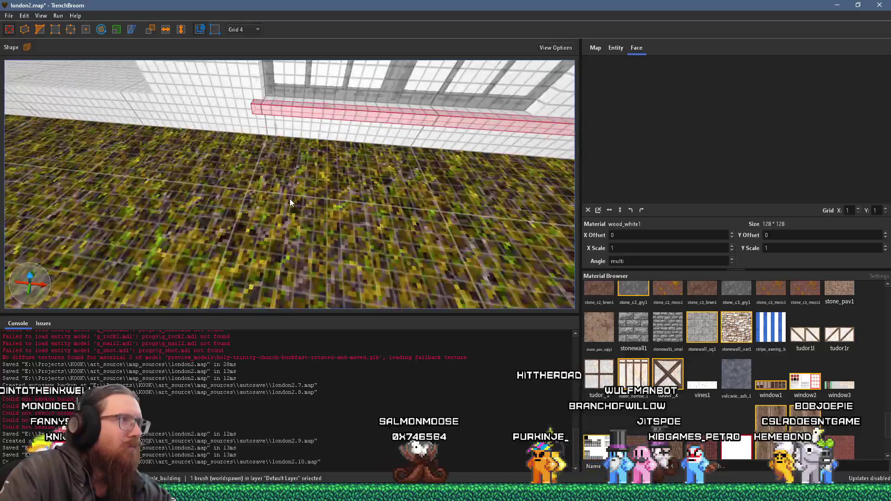
pyautogui.scroll(-3, 290, 202)
pyautogui.moveTo(294, 241)
pyautogui.mouseDown()
pyautogui.moveTo(294, 222)
pyautogui.moveTo(105, 202)
pyautogui.moveTo(381, 207)
pyautogui.mouseUp()
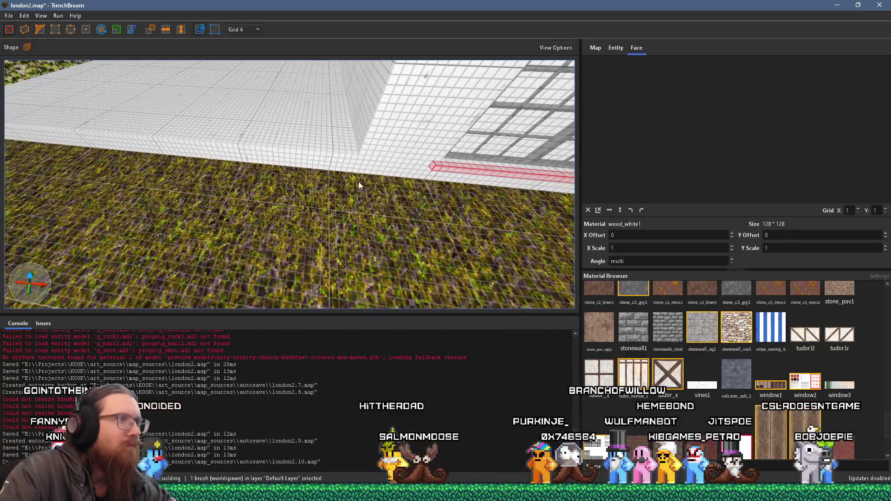
pyautogui.scroll(-5, 345, 171)
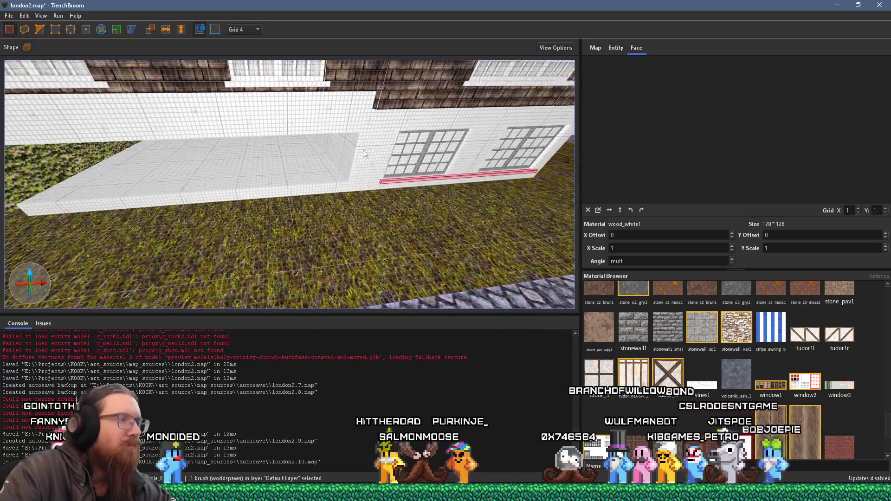
# Select the floor slab in front of the house and glance at the reference photo.
pyautogui.click(343, 213)
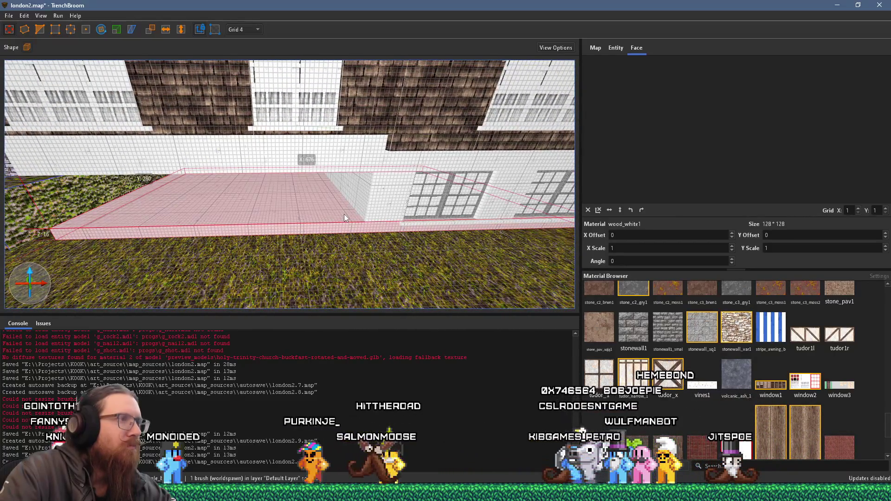
pyautogui.hotkey('alt', 'Tab')
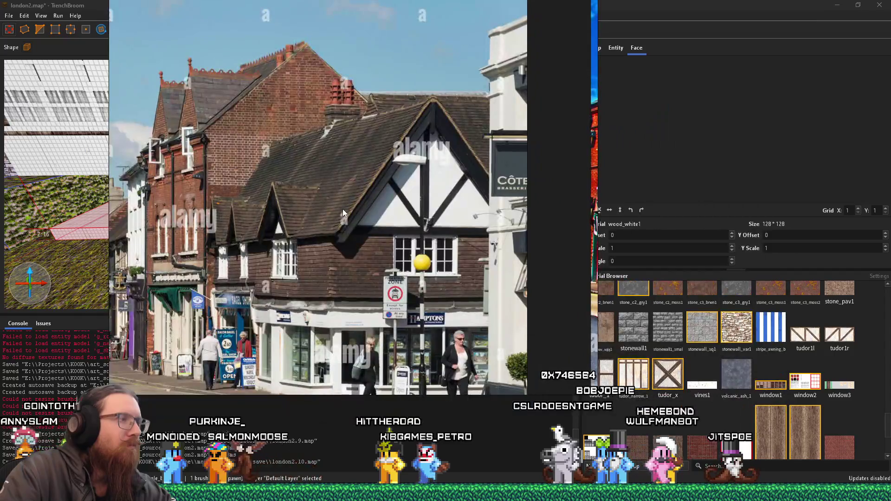
pyautogui.hotkey('alt', 'Tab')
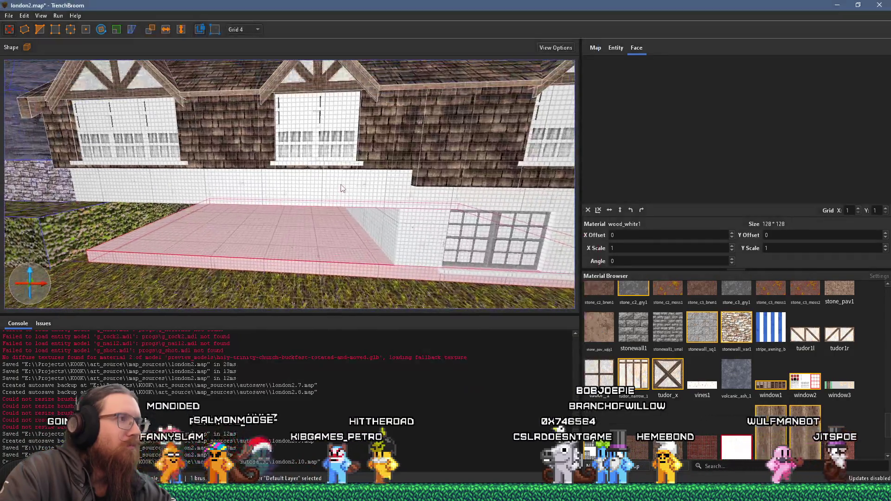
pyautogui.moveTo(297, 174)
pyautogui.mouseDown()
pyautogui.moveTo(323, 186)
pyautogui.moveTo(312, 161)
pyautogui.mouseUp()
pyautogui.scroll(-5, 312, 163)
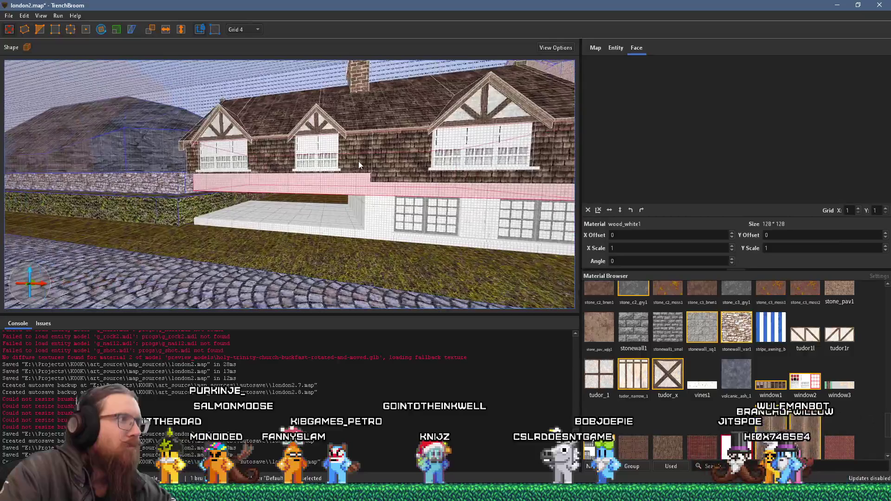
# Select the long wall band above the ground floor and isolate one of its faces.
pyautogui.click(237, 198)
pyautogui.click(270, 184)
pyautogui.scroll(2, 200, 194)
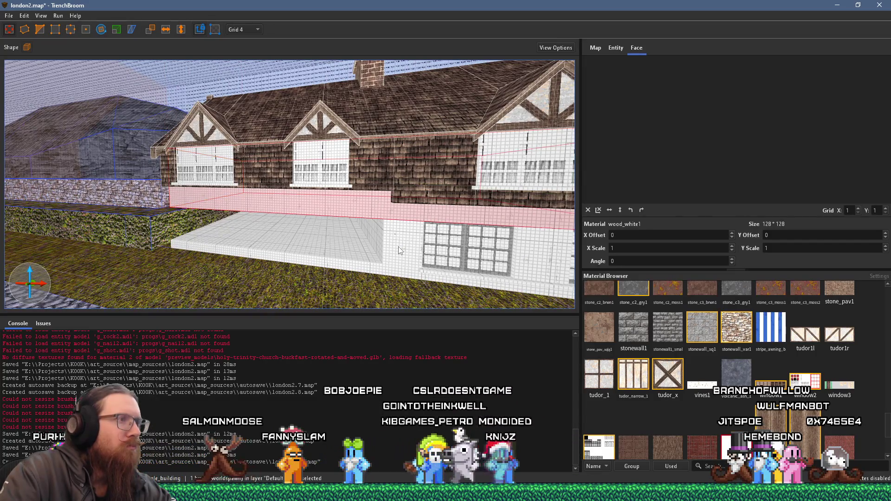
pyautogui.scroll(2, 330, 238)
pyautogui.keyDown('shift'); pyautogui.click(339, 246); pyautogui.keyUp('shift')
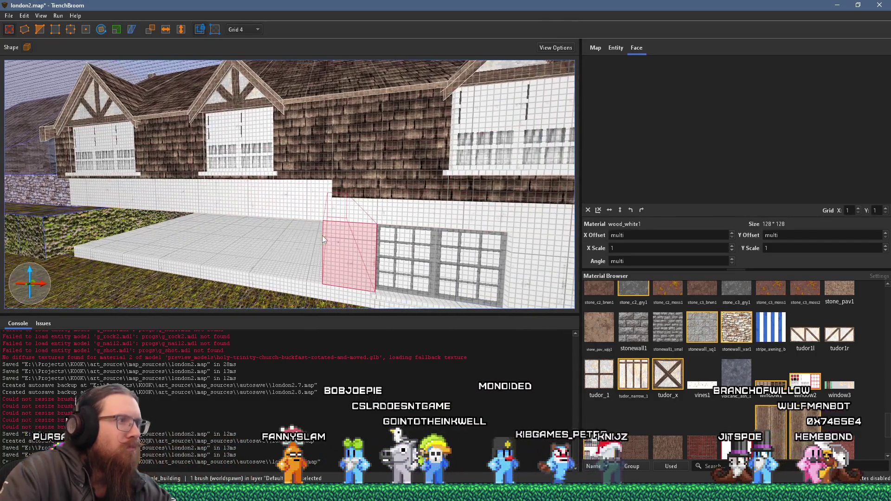
pyautogui.click(65, 190)
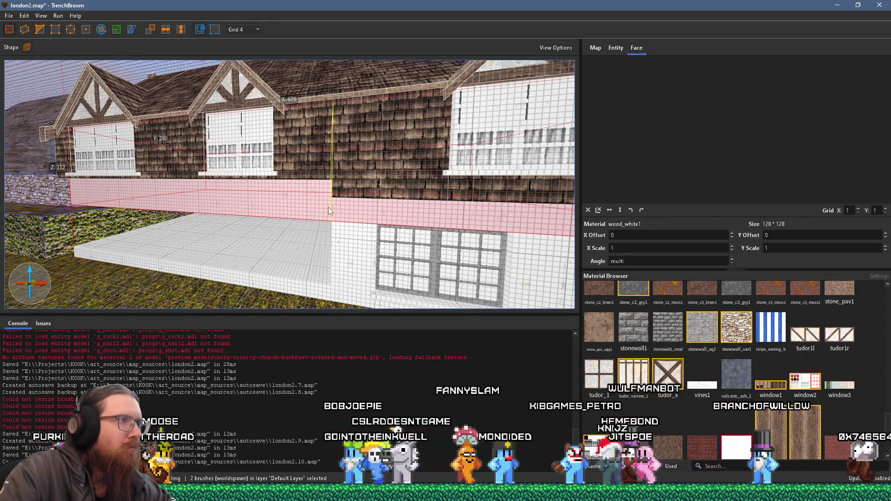
pyautogui.keyDown('shift'); pyautogui.click(316, 246); pyautogui.keyUp('shift')
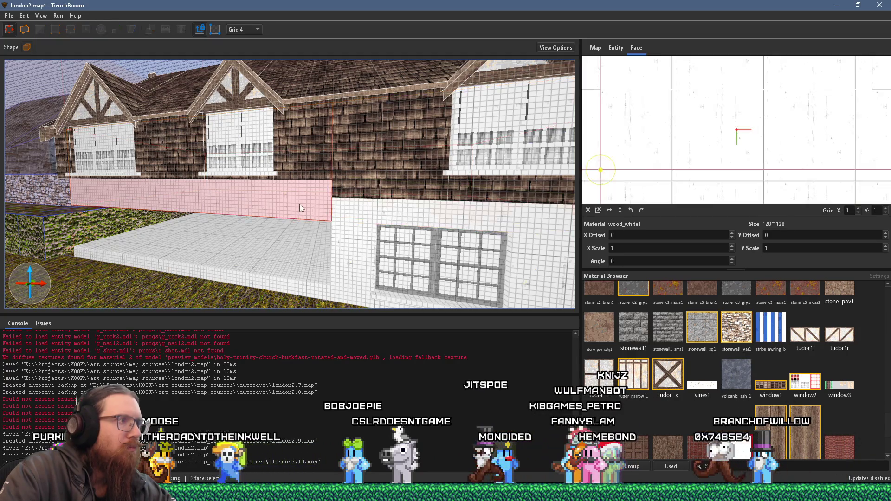
# Apply the brick1 texture to the selected wall band face, replacing wood_white1.
pyautogui.hotkey('alt', 'Tab')
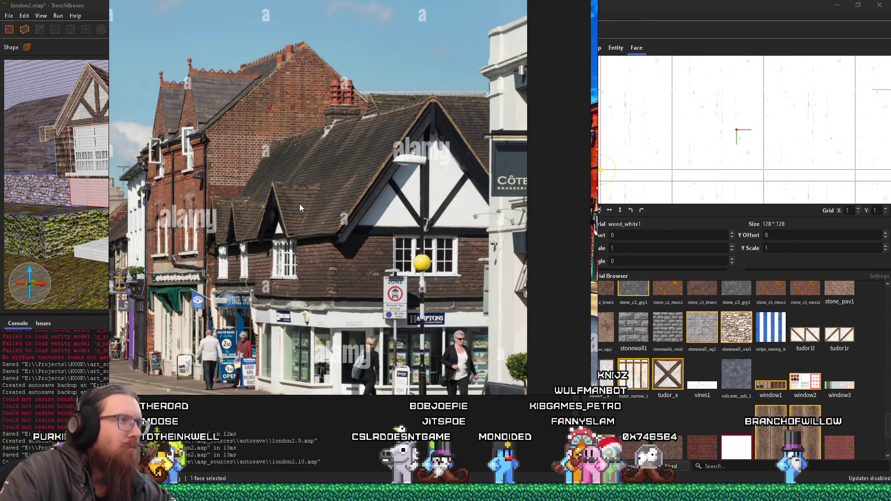
pyautogui.hotkey('alt', 'Tab')
pyautogui.scroll(-5, 330, 93)
pyautogui.keyDown('shift'); pyautogui.click(285, 237); pyautogui.keyUp('shift')
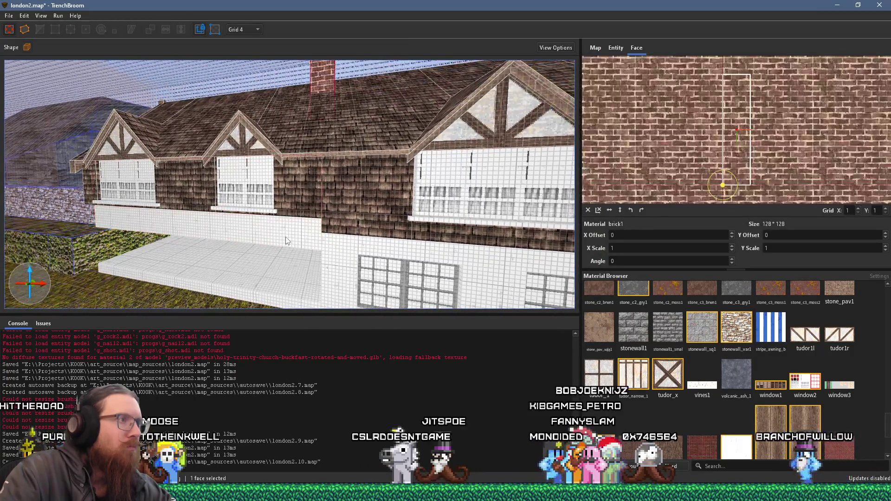
pyautogui.scroll(3, 265, 230)
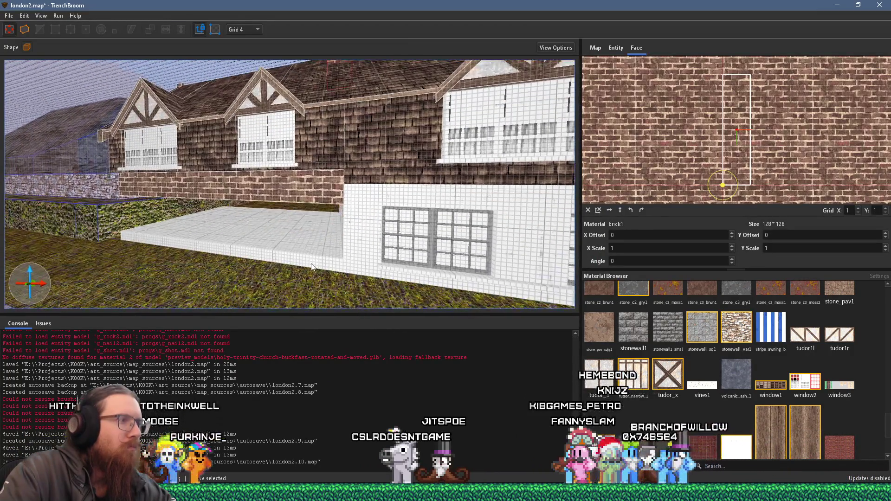
# Select the wider brick face and fly in to inspect the brick storey.
pyautogui.moveTo(302, 251)
pyautogui.mouseDown()
pyautogui.moveTo(14, 190)
pyautogui.moveTo(92, 187)
pyautogui.moveTo(357, 235)
pyautogui.moveTo(314, 219)
pyautogui.moveTo(282, 189)
pyautogui.moveTo(201, 178)
pyautogui.moveTo(433, 257)
pyautogui.moveTo(291, 236)
pyautogui.moveTo(490, 225)
pyautogui.moveTo(391, 249)
pyautogui.moveTo(166, 252)
pyautogui.moveTo(172, 185)
pyautogui.moveTo(233, 202)
pyautogui.mouseUp()
pyautogui.hotkey('alt', 'Tab')
pyautogui.keyDown('shift'); pyautogui.click(233, 202); pyautogui.keyUp('shift')
pyautogui.moveTo(144, 205)
pyautogui.mouseDown()
pyautogui.moveTo(296, 139)
pyautogui.moveTo(258, 157)
pyautogui.moveTo(229, 120)
pyautogui.moveTo(174, 208)
pyautogui.moveTo(193, 180)
pyautogui.mouseUp()
pyautogui.scroll(3, 278, 162)
pyautogui.moveTo(284, 157); pyautogui.dragTo(265, 110)
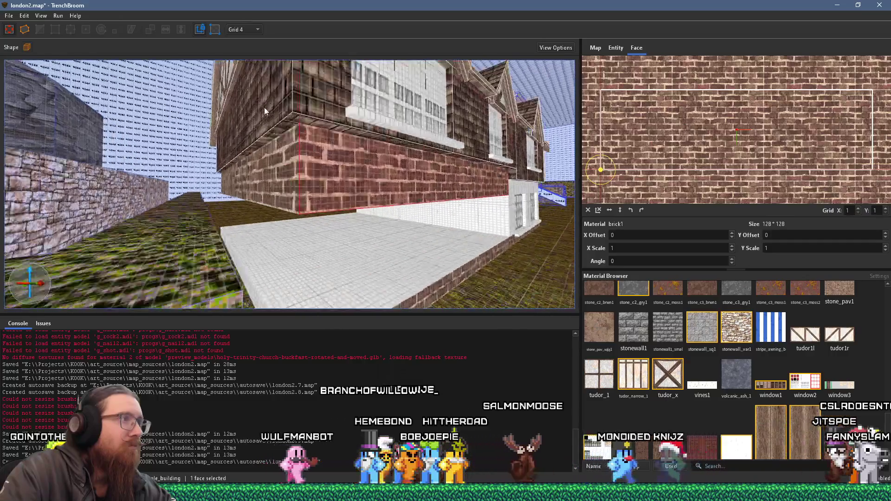
# Inspect the woodbeam1ng material on the upper storey's timber beam faces.
pyautogui.keyDown('shift'); pyautogui.click(237, 72); pyautogui.keyUp('shift')
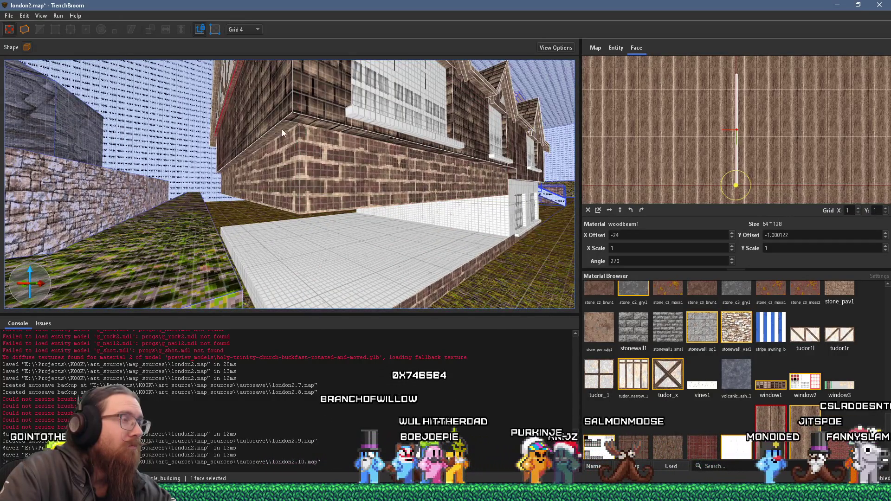
pyautogui.moveTo(297, 119)
pyautogui.mouseDown()
pyautogui.moveTo(305, 115)
pyautogui.moveTo(268, 120)
pyautogui.mouseUp()
pyautogui.moveTo(260, 79)
pyautogui.mouseDown()
pyautogui.moveTo(310, 110)
pyautogui.moveTo(305, 105)
pyautogui.moveTo(280, 96)
pyautogui.moveTo(302, 119)
pyautogui.mouseUp()
pyautogui.keyDown('shift'); pyautogui.click(302, 120); pyautogui.keyUp('shift')
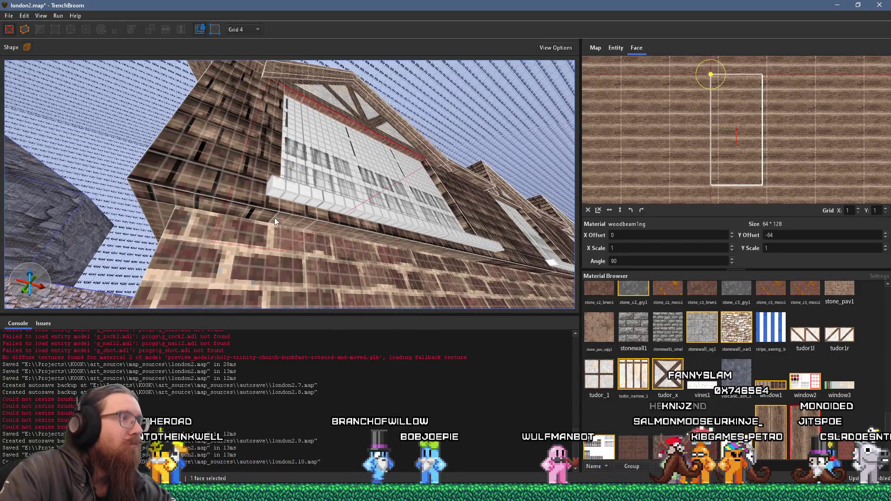
# Check the corner beam's narrow side face from below, deselect, and bring up the Tudor reference photo.
pyautogui.moveTo(252, 213)
pyautogui.mouseDown()
pyautogui.moveTo(93, 147)
pyautogui.moveTo(169, 152)
pyautogui.mouseUp()
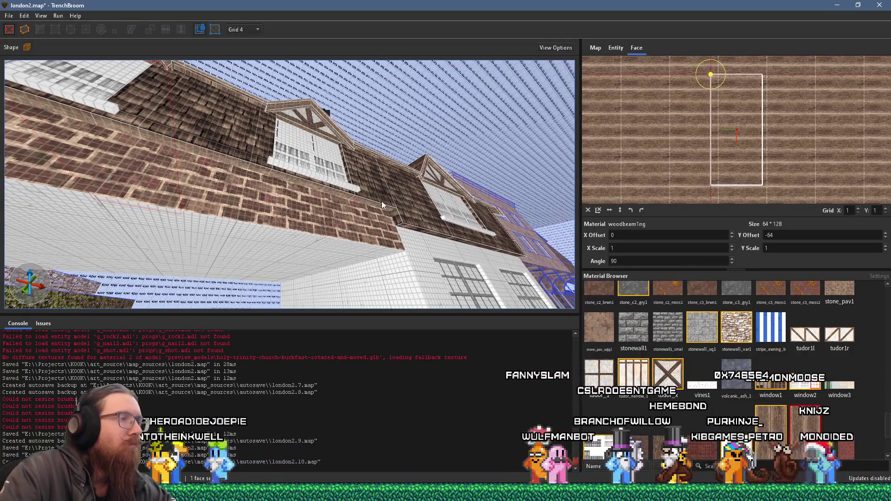
pyautogui.moveTo(381, 202); pyautogui.dragTo(331, 149)
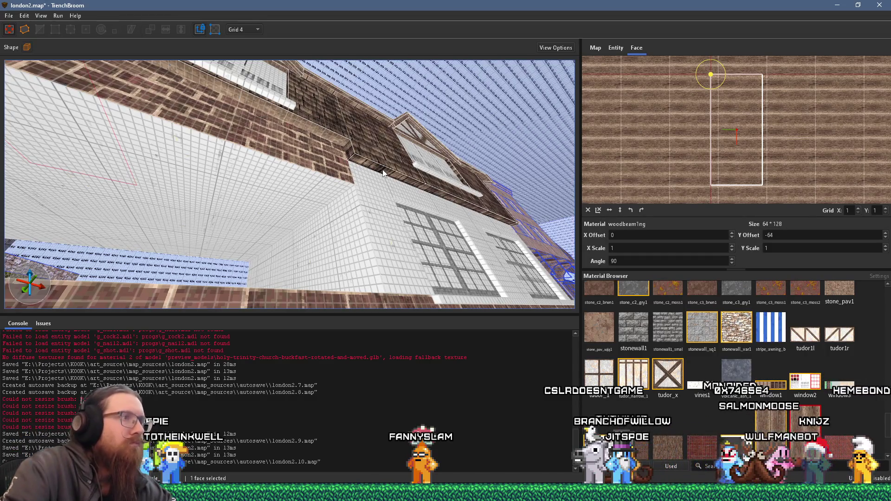
pyautogui.moveTo(360, 159)
pyautogui.mouseDown()
pyautogui.moveTo(201, 103)
pyautogui.moveTo(171, 119)
pyautogui.mouseUp()
pyautogui.moveTo(411, 170)
pyautogui.mouseDown()
pyautogui.moveTo(262, 150)
pyautogui.moveTo(272, 153)
pyautogui.mouseUp()
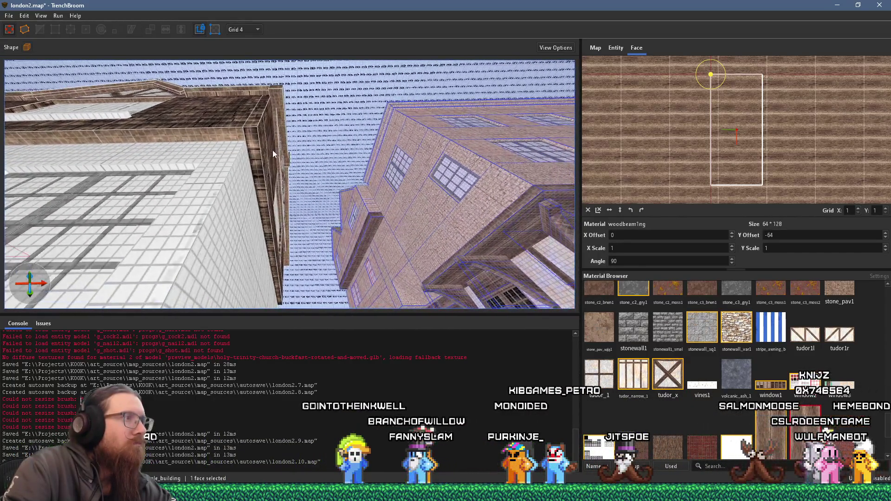
pyautogui.keyDown('shift'); pyautogui.click(274, 149); pyautogui.keyUp('shift')
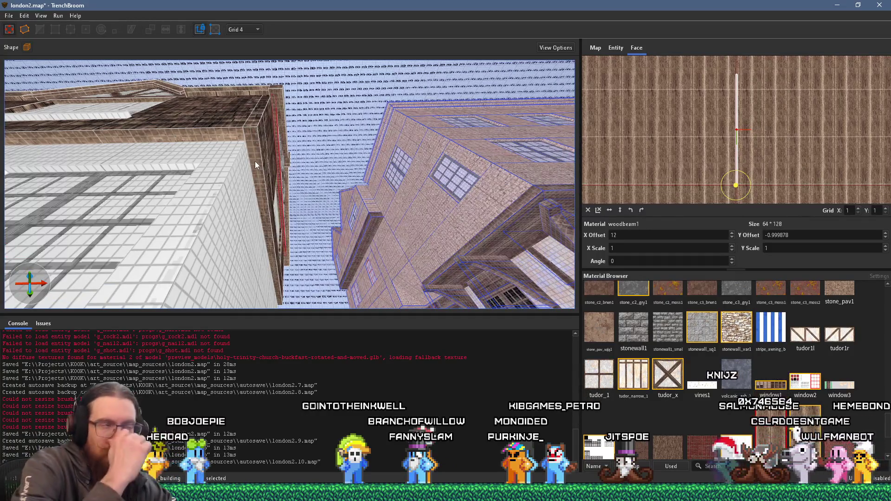
pyautogui.press('Escape')
pyautogui.moveTo(246, 160)
pyautogui.mouseDown()
pyautogui.moveTo(291, 210)
pyautogui.moveTo(198, 196)
pyautogui.moveTo(316, 266)
pyautogui.moveTo(201, 197)
pyautogui.moveTo(382, 199)
pyautogui.moveTo(339, 196)
pyautogui.moveTo(332, 183)
pyautogui.mouseUp()
pyautogui.hotkey('alt', 'Tab')
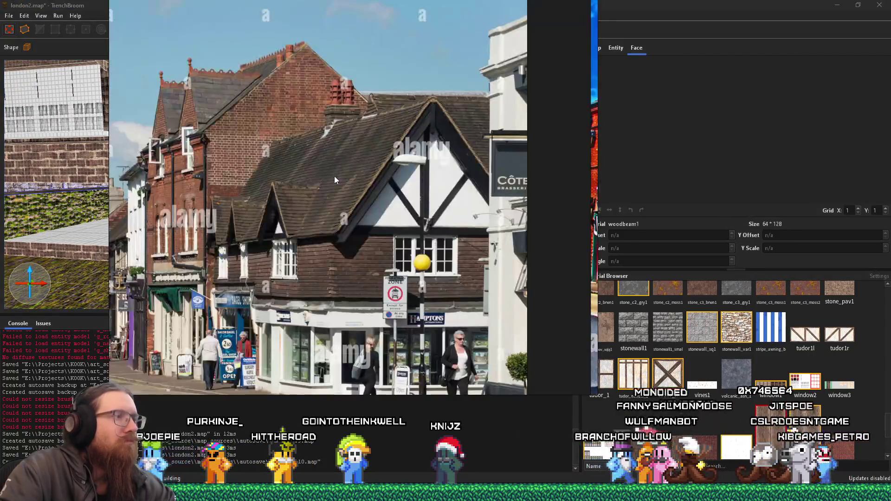
# Back in TrenchBroom, delete the brick block beside the white windowed wall, leaving an open recess.
pyautogui.hotkey('alt', 'Tab')
pyautogui.click(283, 183)
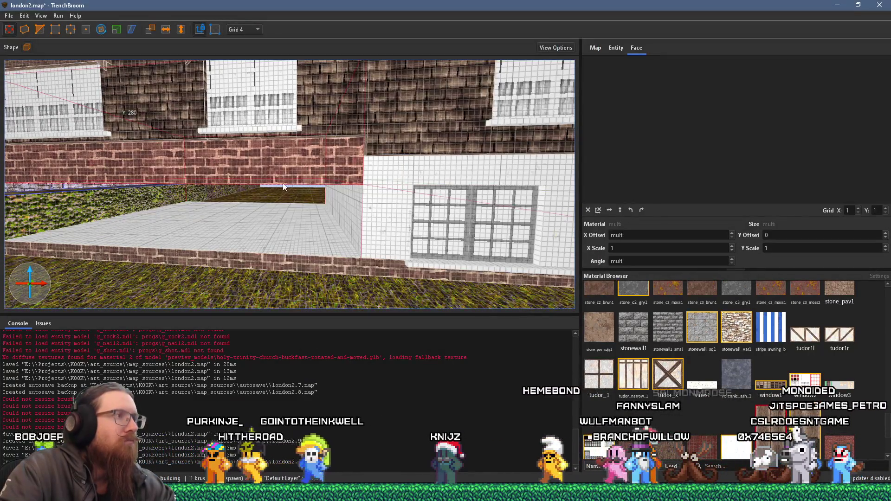
pyautogui.moveTo(279, 254); pyautogui.dragTo(274, 272)
pyautogui.scroll(3, 161, 225)
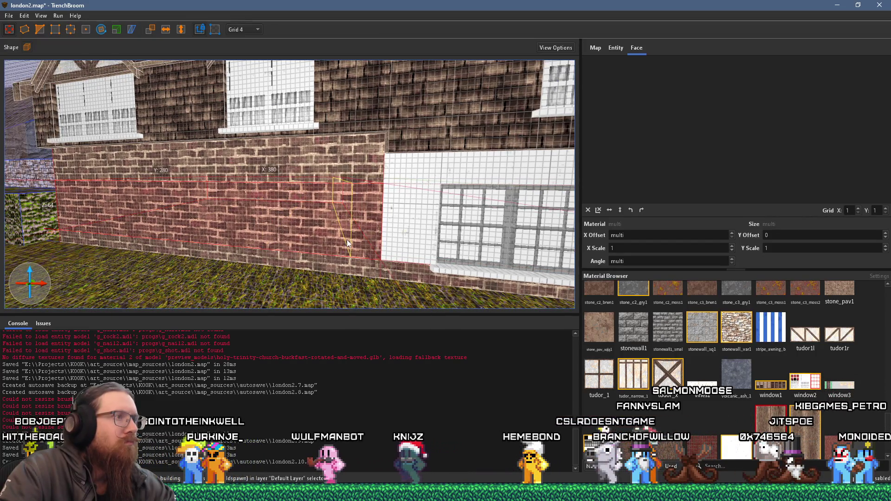
pyautogui.scroll(-4, 318, 234)
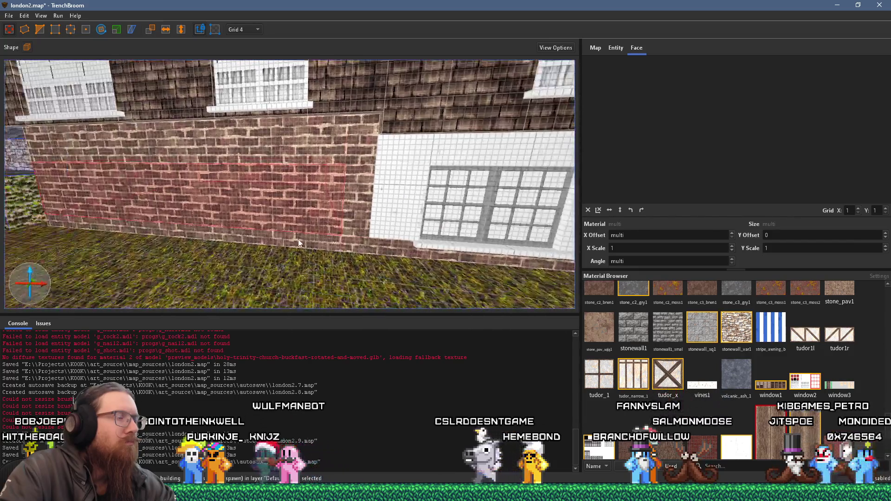
pyautogui.moveTo(312, 240); pyautogui.dragTo(355, 249)
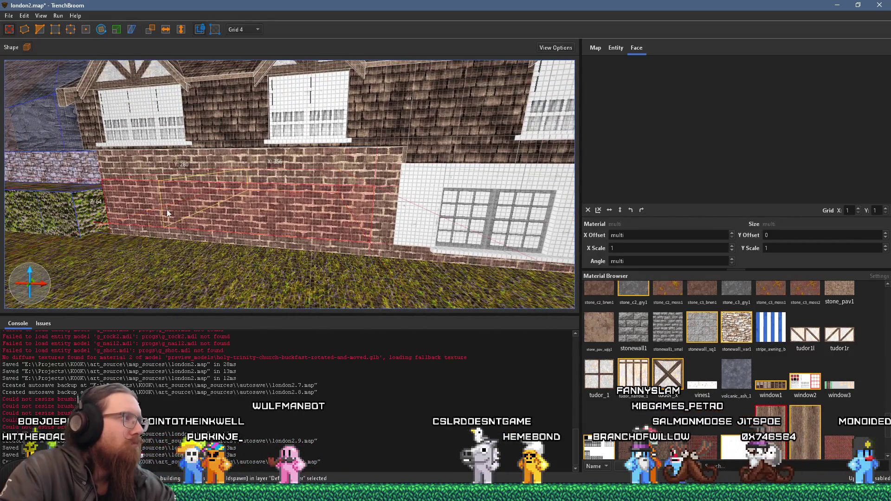
pyautogui.moveTo(132, 210); pyautogui.dragTo(112, 205)
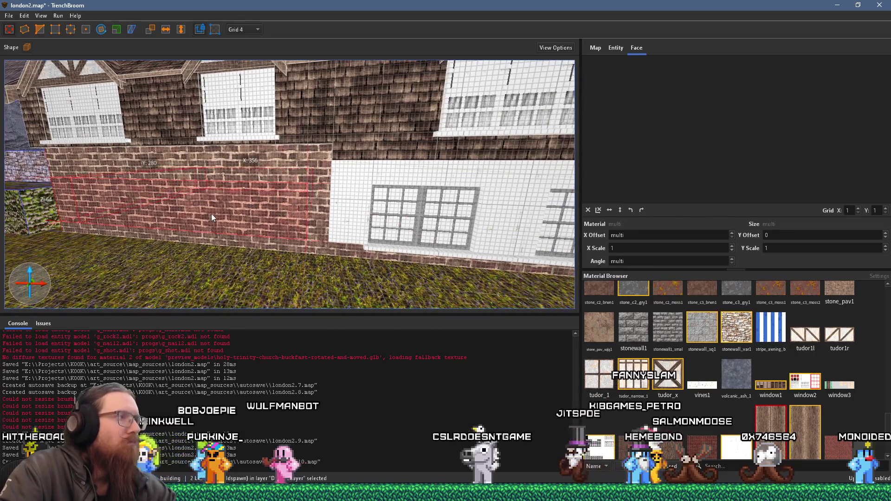
pyautogui.click(210, 214)
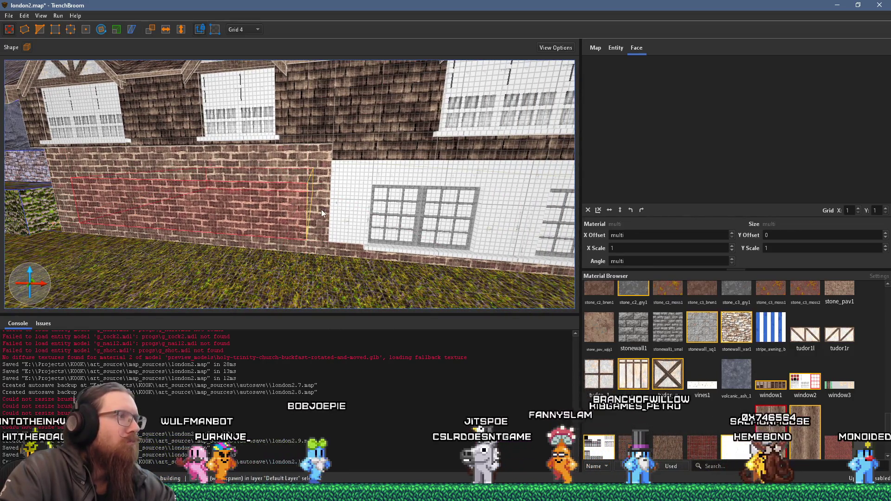
pyautogui.press('Delete')
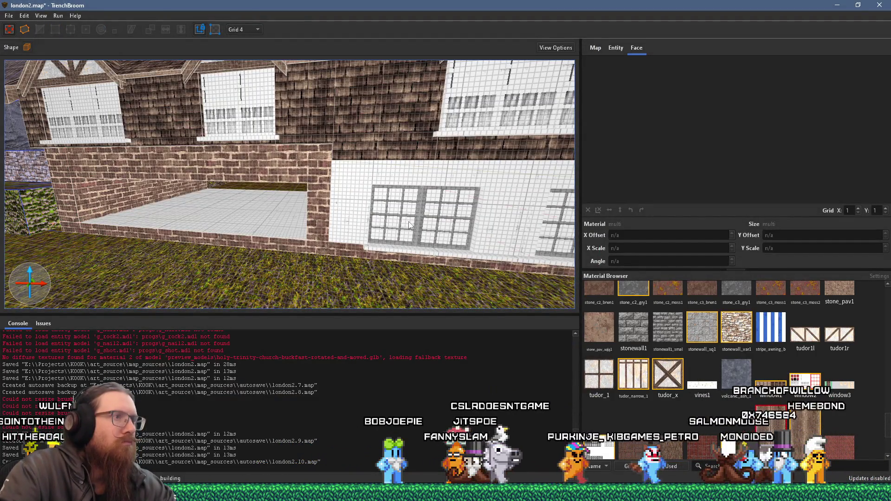
pyautogui.click(408, 221)
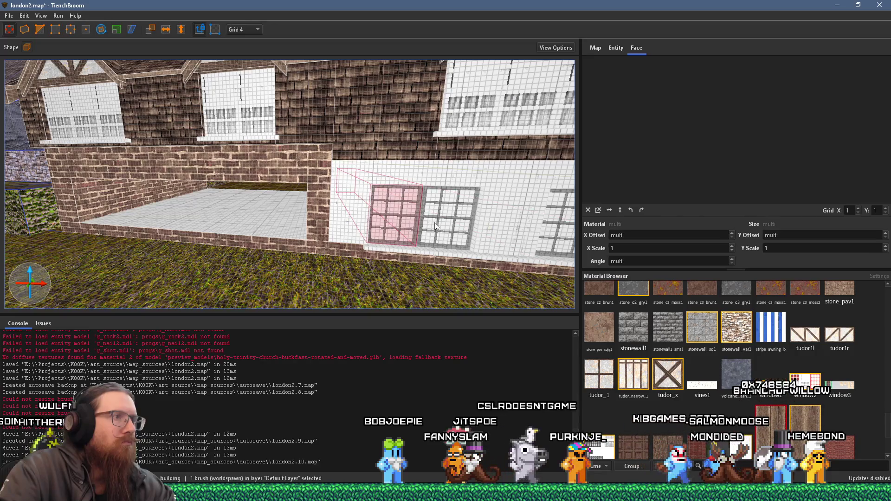
# Copy the multi-pane windows into the wall opening and slide them left along the wall.
pyautogui.moveTo(436, 224)
pyautogui.mouseDown()
pyautogui.moveTo(286, 213)
pyautogui.moveTo(425, 266)
pyautogui.moveTo(420, 255)
pyautogui.mouseUp()
pyautogui.scroll(-2, 263, 219)
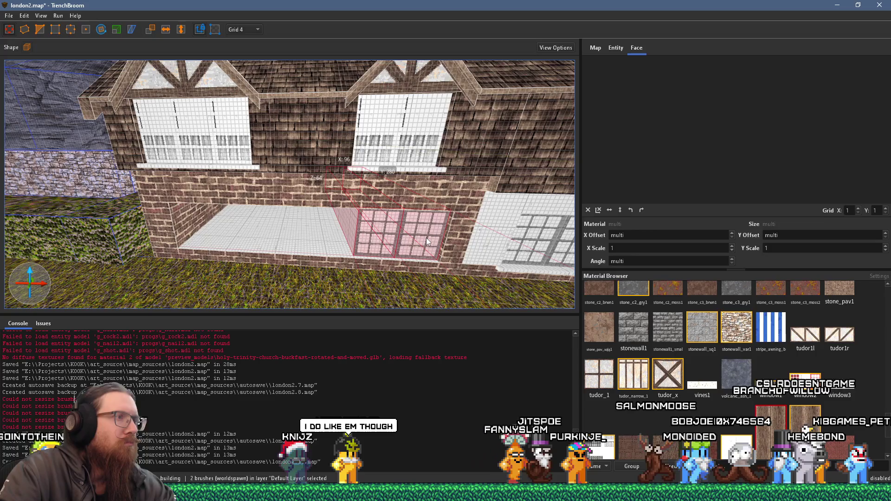
pyautogui.moveTo(426, 238); pyautogui.dragTo(338, 235)
pyautogui.click(288, 233)
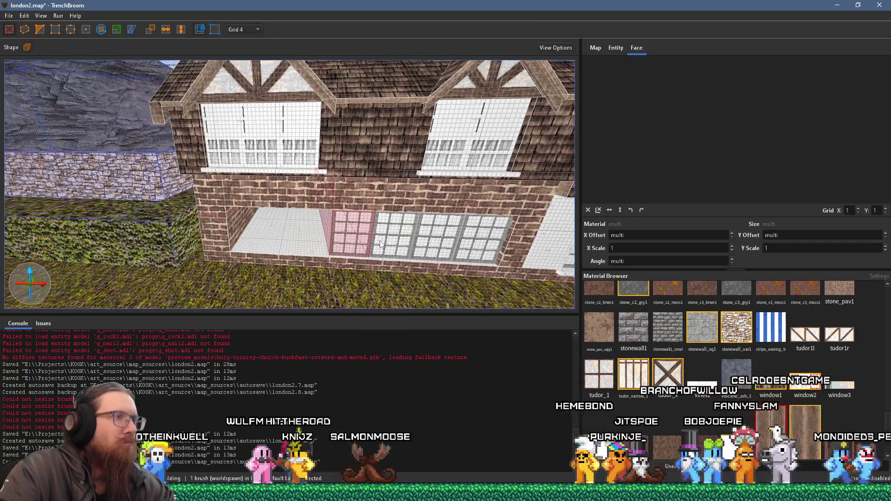
pyautogui.moveTo(358, 237)
pyautogui.mouseDown()
pyautogui.moveTo(255, 230)
pyautogui.moveTo(326, 235)
pyautogui.mouseUp()
# Draw a new brick block between the windows, trim it back, and slide the white base trim left.
pyautogui.press('d')
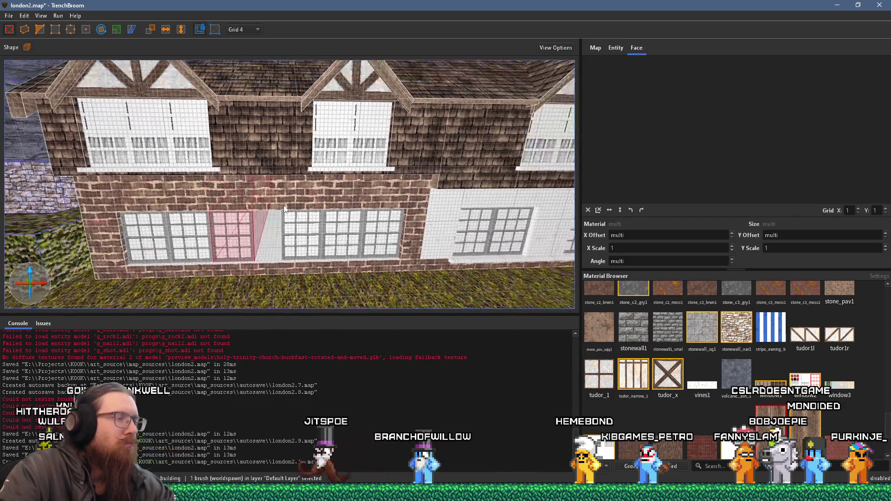
pyautogui.moveTo(447, 220); pyautogui.dragTo(291, 229)
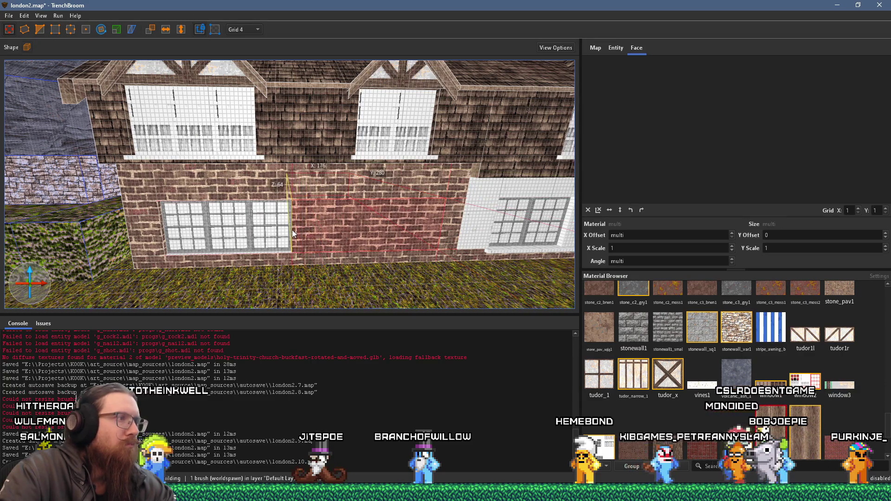
pyautogui.moveTo(438, 231)
pyautogui.mouseDown()
pyautogui.moveTo(299, 222)
pyautogui.moveTo(326, 221)
pyautogui.mouseUp()
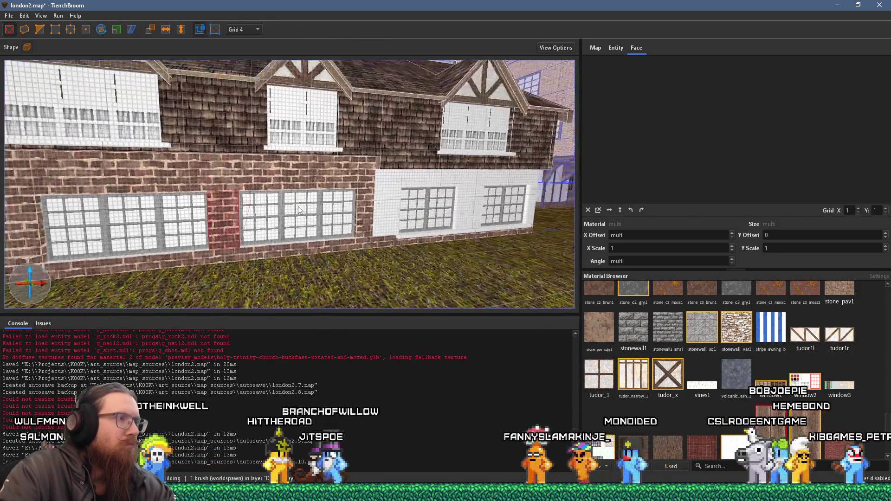
pyautogui.click(324, 218)
pyautogui.moveTo(324, 222)
pyautogui.mouseDown()
pyautogui.moveTo(219, 211)
pyautogui.moveTo(227, 210)
pyautogui.mouseUp()
# Shorten the white sill brush under the window to 192 units.
pyautogui.scroll(5, 227, 211)
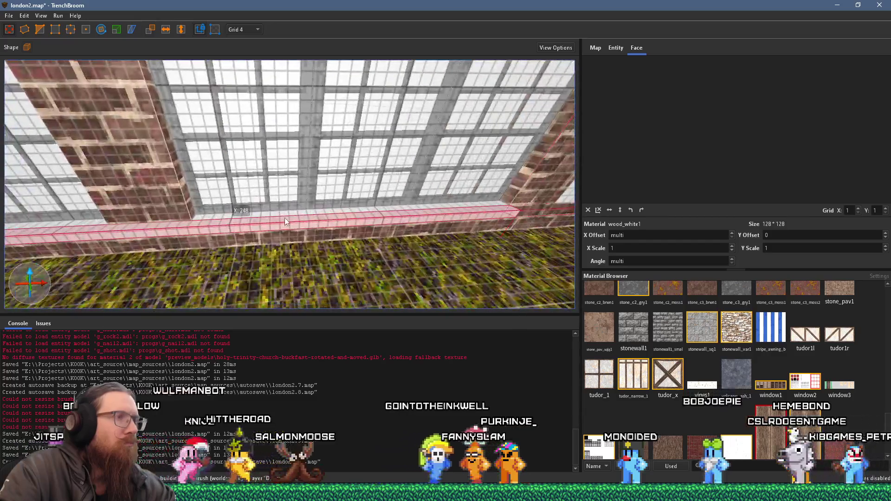
pyautogui.press('a')
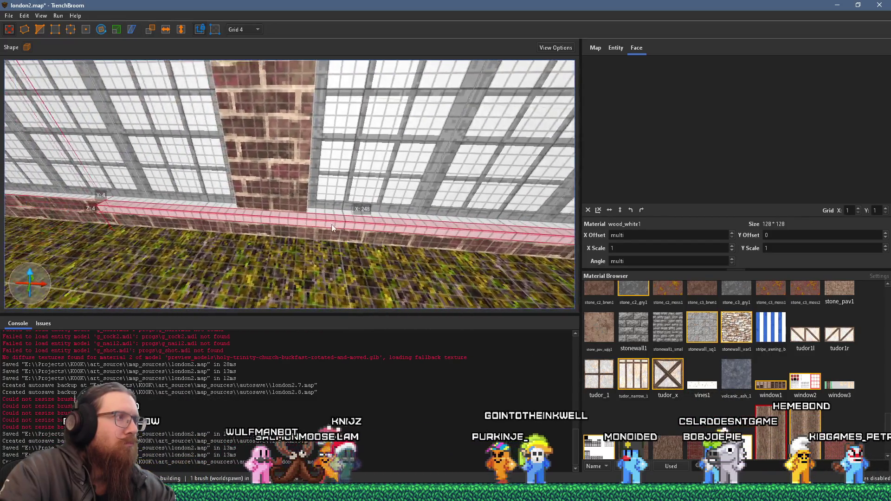
pyautogui.moveTo(117, 204); pyautogui.dragTo(247, 218)
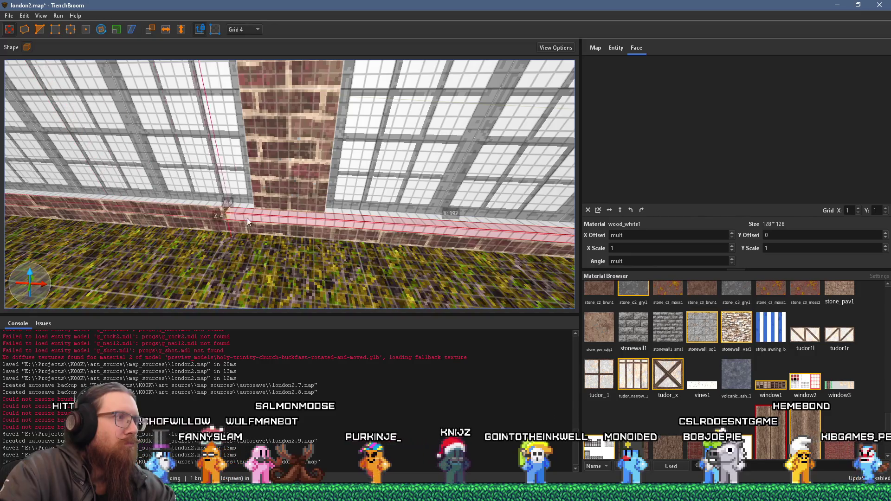
pyautogui.moveTo(308, 221); pyautogui.dragTo(315, 221)
# Rotate the sill's front-face texture to -90 degrees and check it from below.
pyautogui.keyDown('shift'); pyautogui.click(342, 222); pyautogui.keyUp('shift')
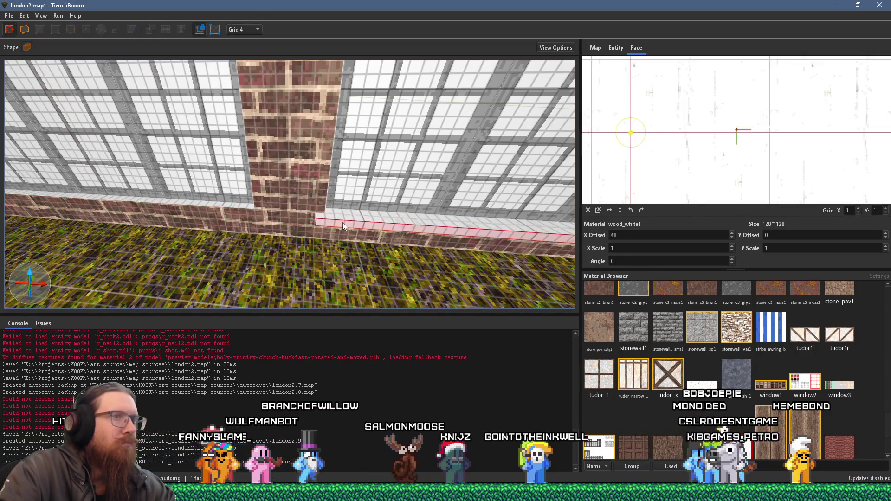
pyautogui.click(641, 209)
pyautogui.scroll(-5, 468, 207)
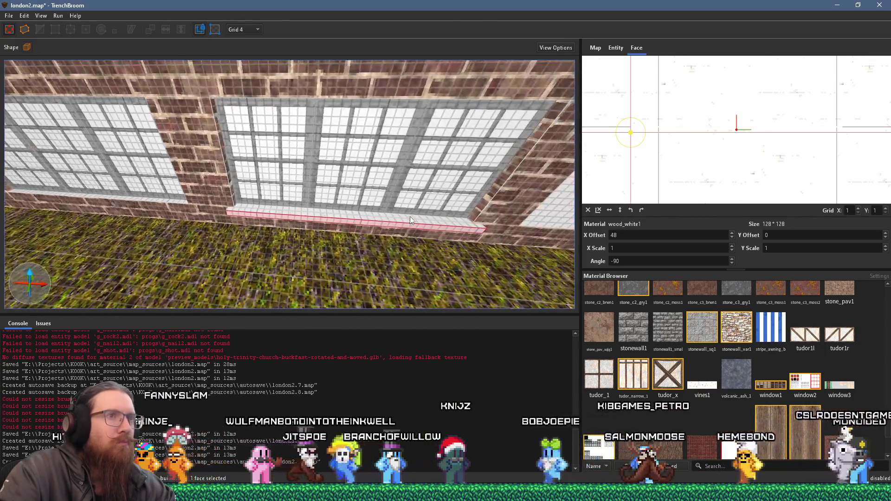
pyautogui.scroll(3, 410, 216)
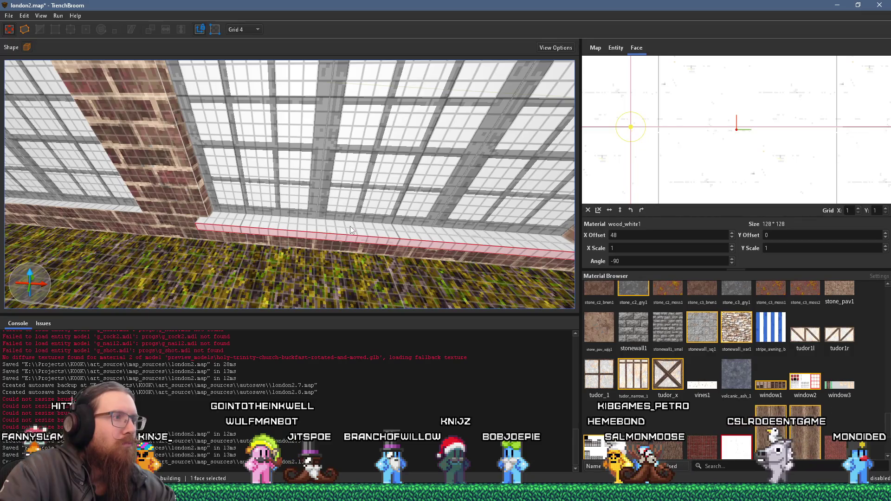
pyautogui.moveTo(349, 224)
pyautogui.mouseDown()
pyautogui.moveTo(275, 125)
pyautogui.moveTo(247, 205)
pyautogui.moveTo(278, 215)
pyautogui.moveTo(297, 242)
pyautogui.moveTo(417, 257)
pyautogui.moveTo(369, 252)
pyautogui.moveTo(277, 172)
pyautogui.moveTo(261, 136)
pyautogui.moveTo(224, 152)
pyautogui.moveTo(286, 194)
pyautogui.moveTo(355, 219)
pyautogui.mouseUp()
pyautogui.scroll(3, 369, 251)
pyautogui.click(316, 235)
pyautogui.scroll(-5, 348, 250)
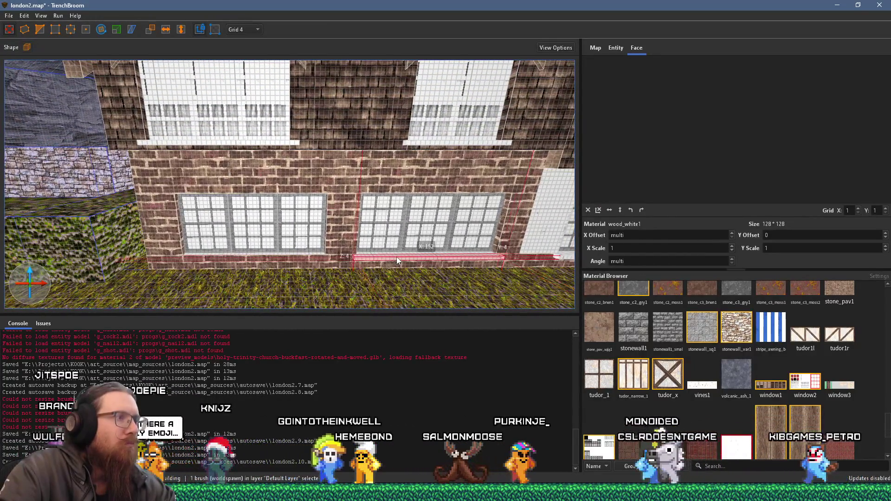
# Drag the white sill left so it runs beneath the left copied window set.
pyautogui.moveTo(396, 257); pyautogui.dragTo(216, 258)
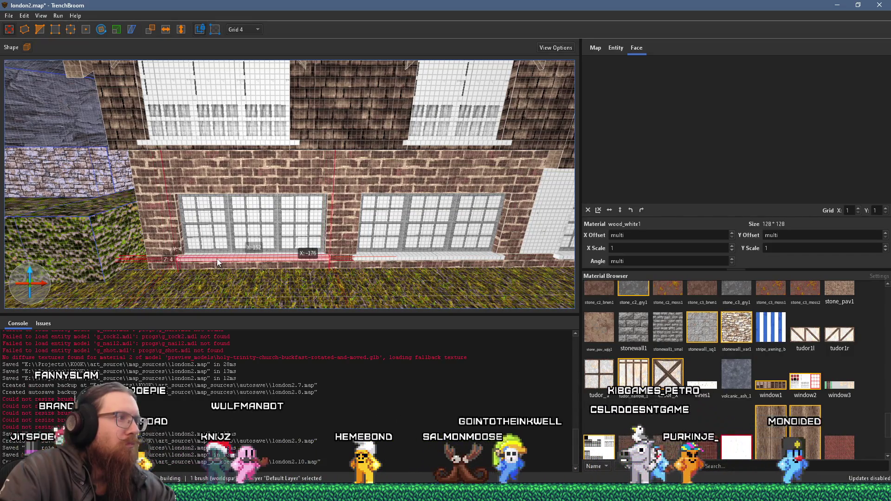
pyautogui.scroll(-5, 224, 245)
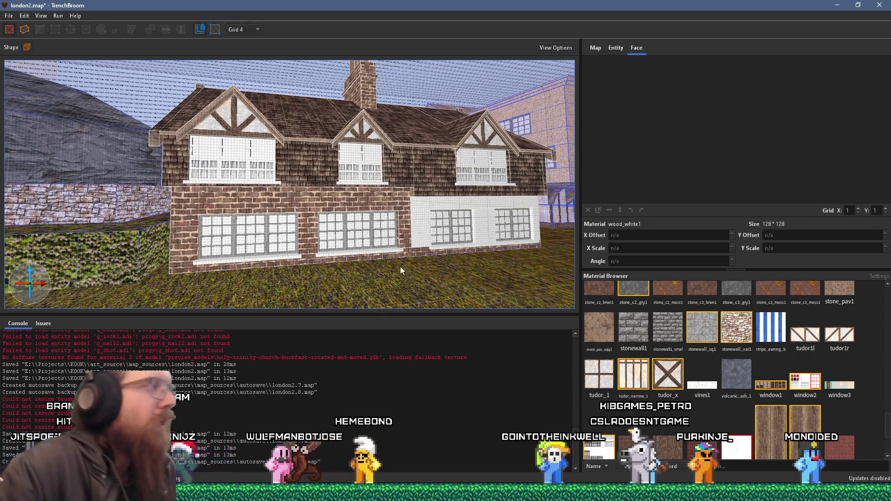
pyautogui.scroll(10, 260, 235)
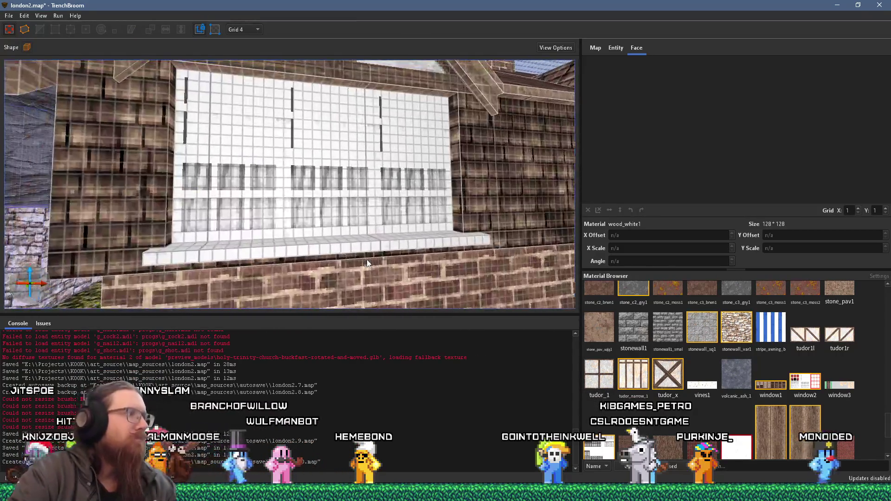
pyautogui.scroll(-8, 380, 268)
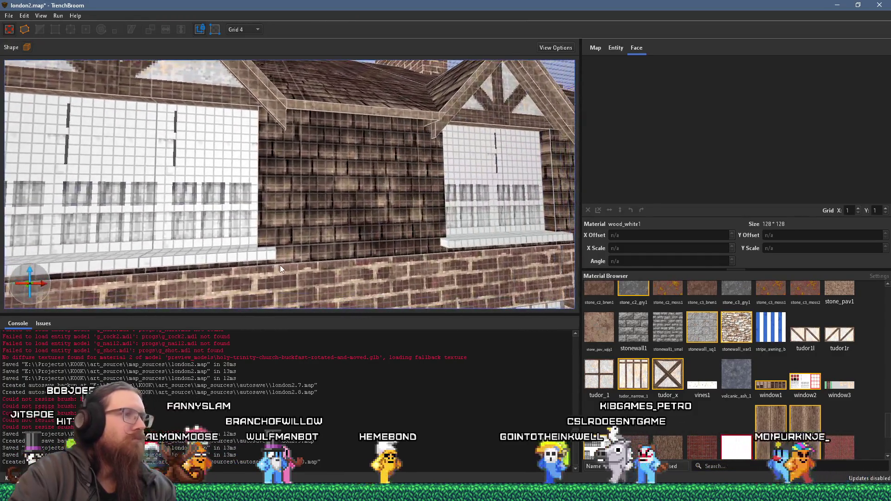
pyautogui.scroll(-8, 160, 263)
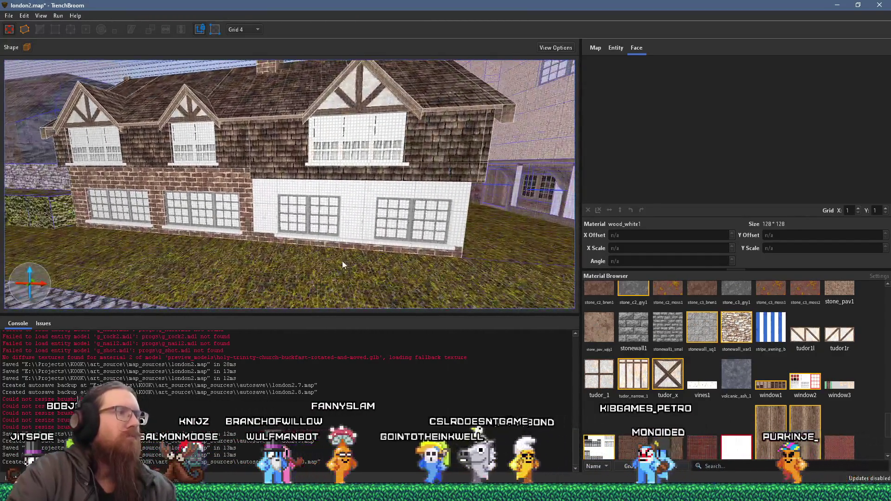
pyautogui.scroll(5, 341, 260)
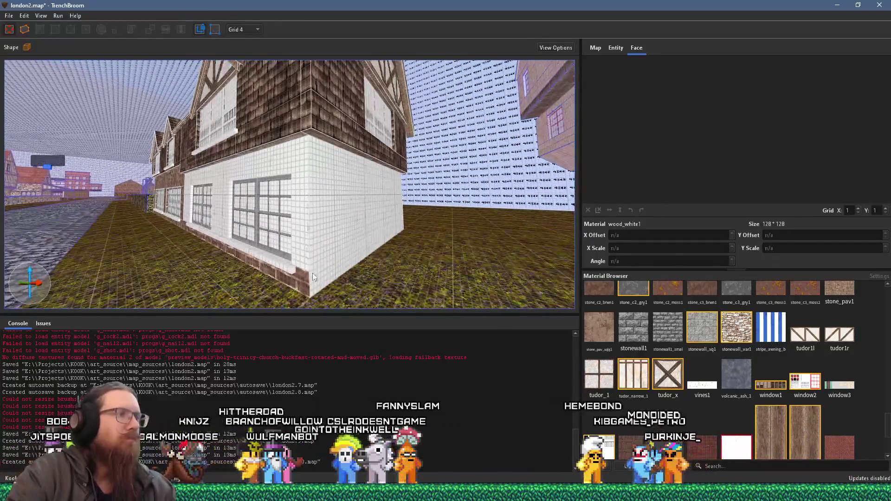
pyautogui.click(301, 287)
pyautogui.scroll(-4, 339, 274)
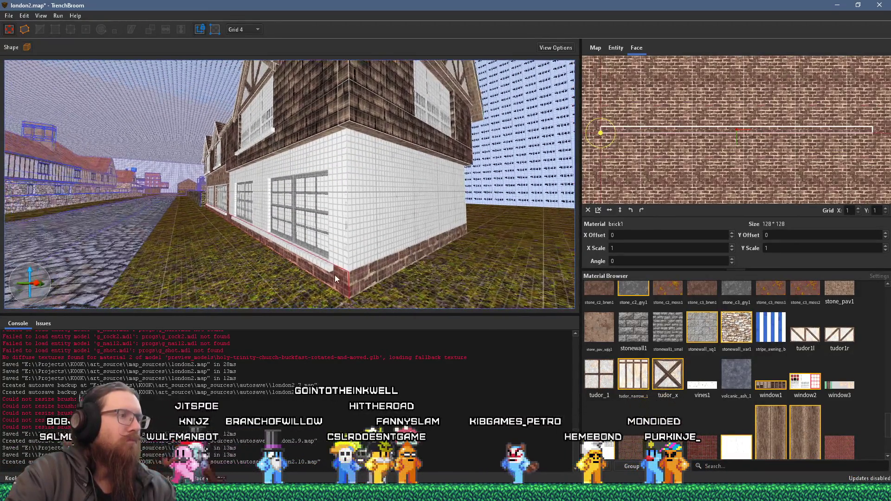
# Set the X offset of the brick face around the corner to -40.
pyautogui.click(346, 255)
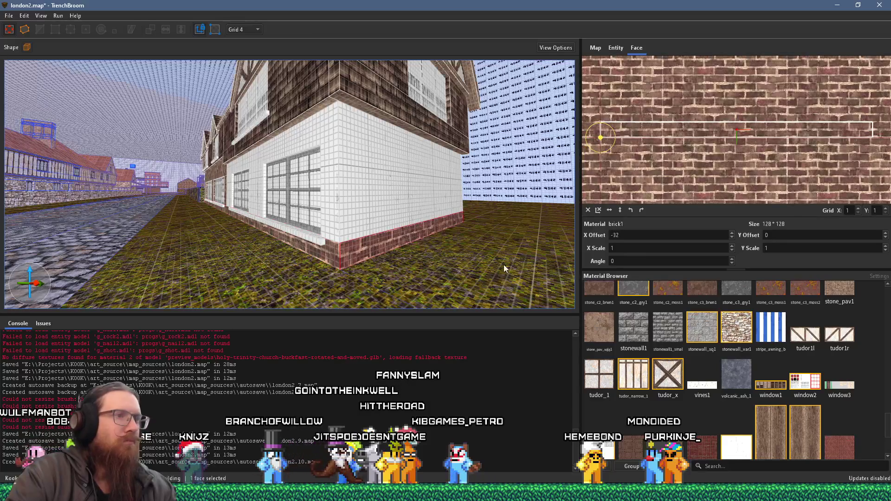
pyautogui.scroll(-3, 671, 238)
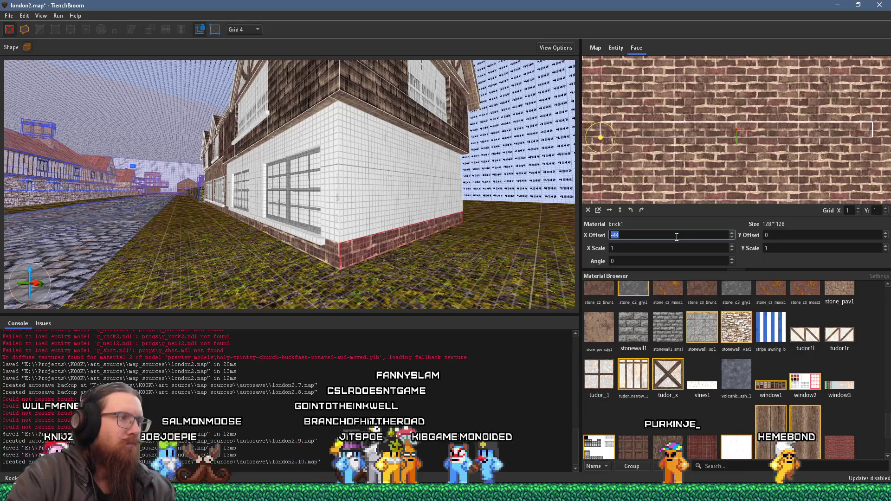
pyautogui.scroll(1, 670, 235)
pyautogui.moveTo(547, 237)
pyautogui.mouseDown()
pyautogui.moveTo(215, 213)
pyautogui.moveTo(180, 230)
pyautogui.mouseUp()
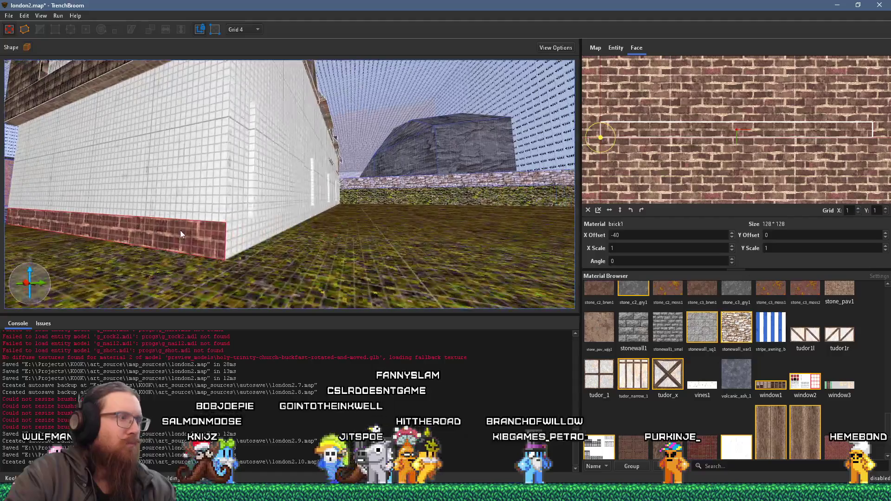
# Set the brick base's long side face to an X offset of 4.
pyautogui.keyDown('shift'); pyautogui.click(231, 243); pyautogui.keyUp('shift')
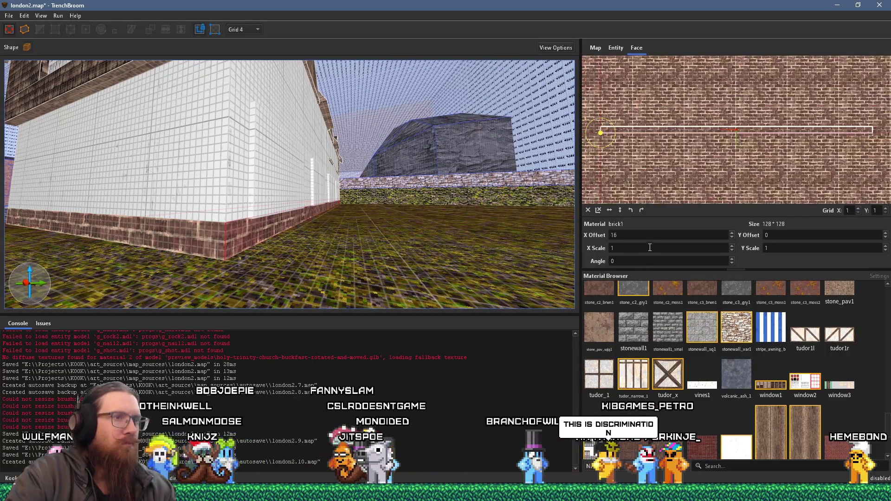
pyautogui.scroll(-3, 650, 238)
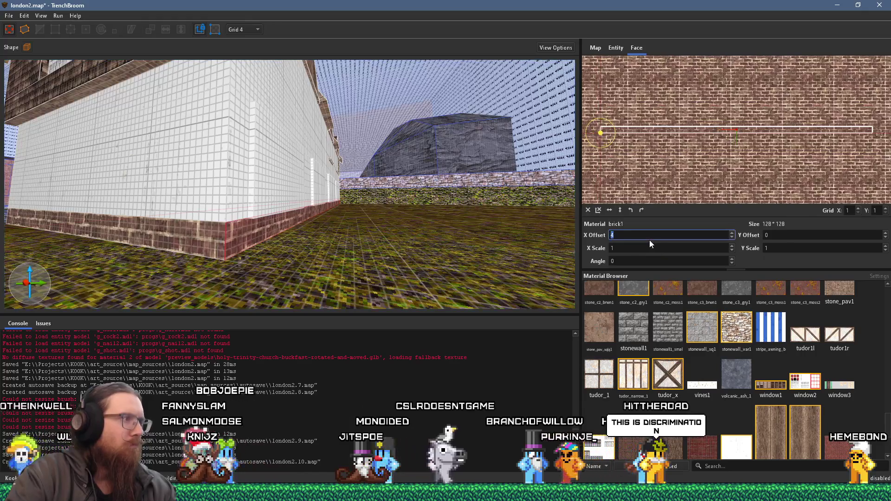
pyautogui.moveTo(556, 240)
pyautogui.mouseDown()
pyautogui.moveTo(297, 230)
pyautogui.moveTo(178, 256)
pyautogui.moveTo(331, 235)
pyautogui.mouseUp()
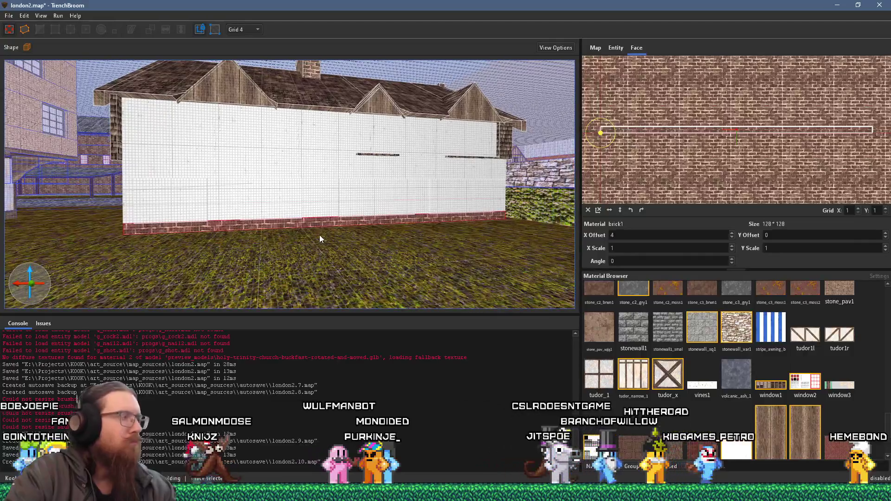
pyautogui.moveTo(461, 242)
pyautogui.mouseDown()
pyautogui.moveTo(275, 259)
pyautogui.moveTo(226, 252)
pyautogui.mouseUp()
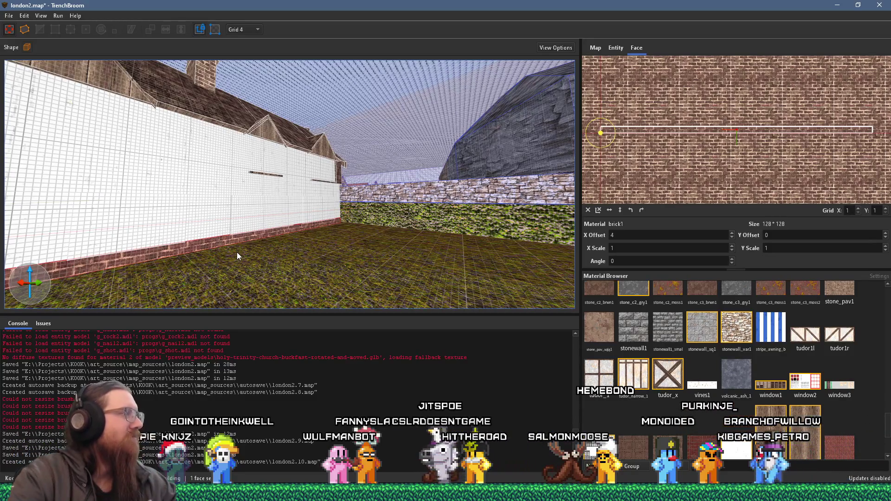
# Shift the brick X offset of the faces at the hedge corner from 4 to -8.
pyautogui.scroll(-5, 234, 251)
pyautogui.scroll(10, 234, 252)
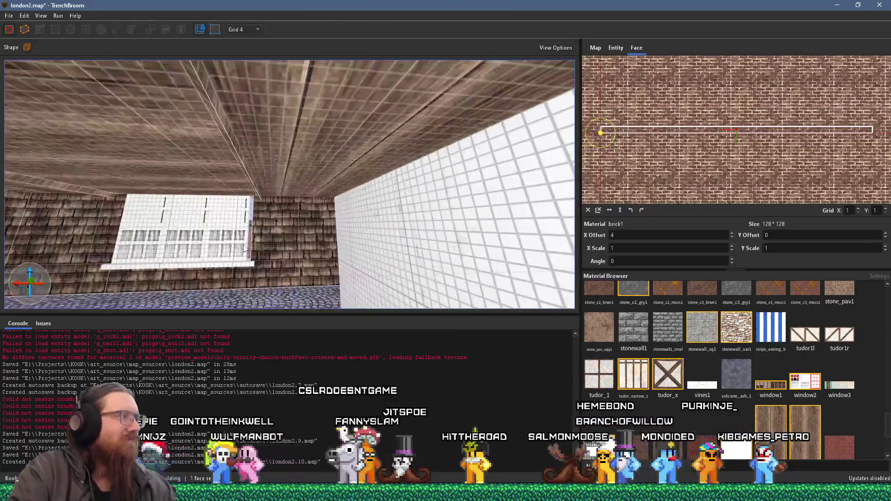
pyautogui.scroll(-6, 271, 235)
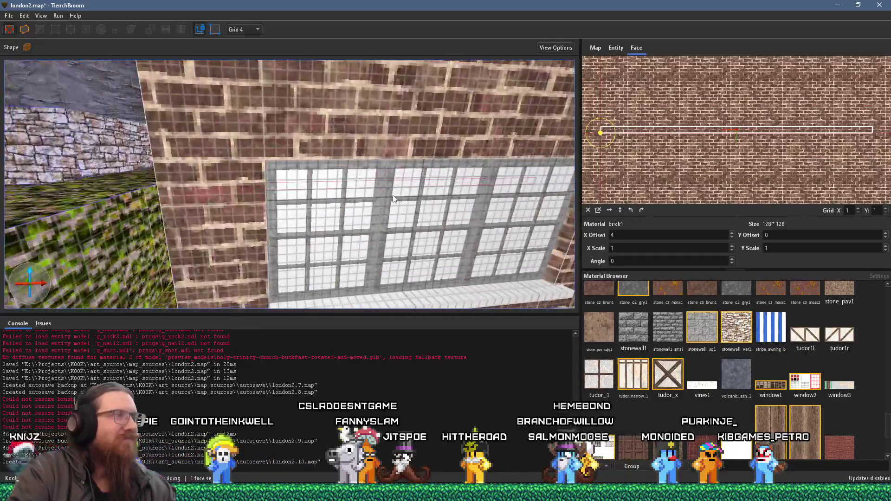
pyautogui.scroll(-3, 393, 199)
pyautogui.scroll(8, 335, 204)
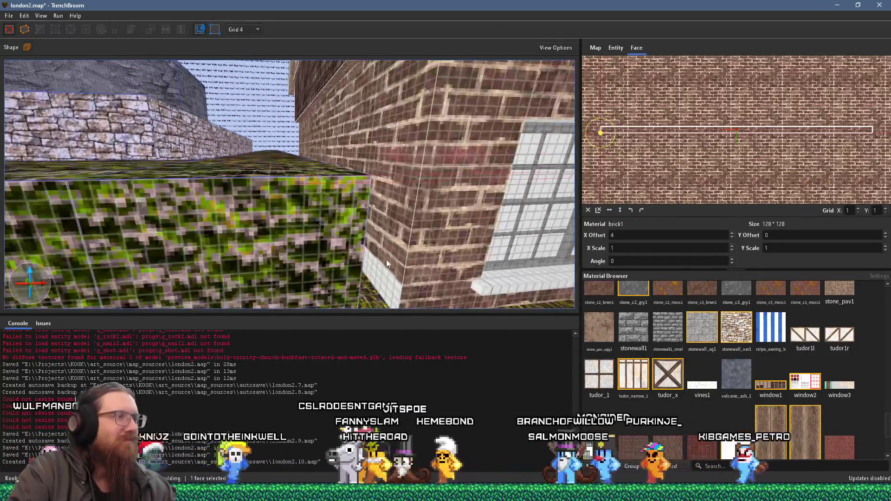
pyautogui.click(414, 247)
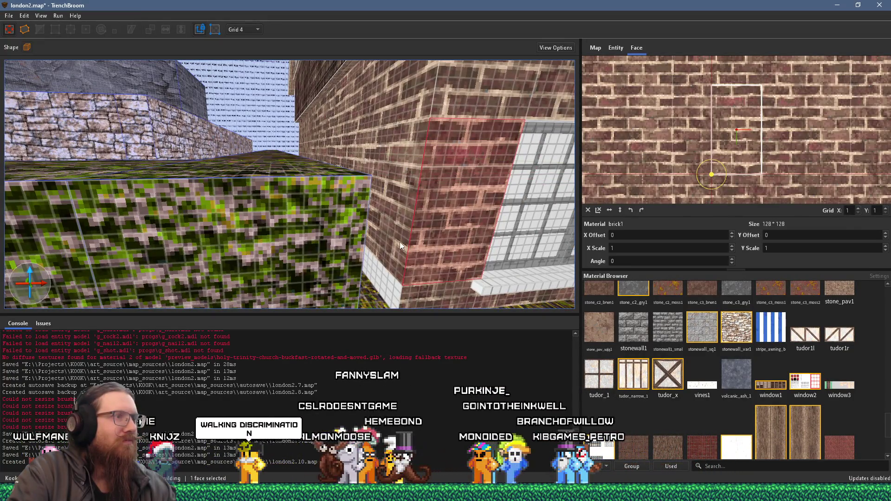
pyautogui.click(403, 261)
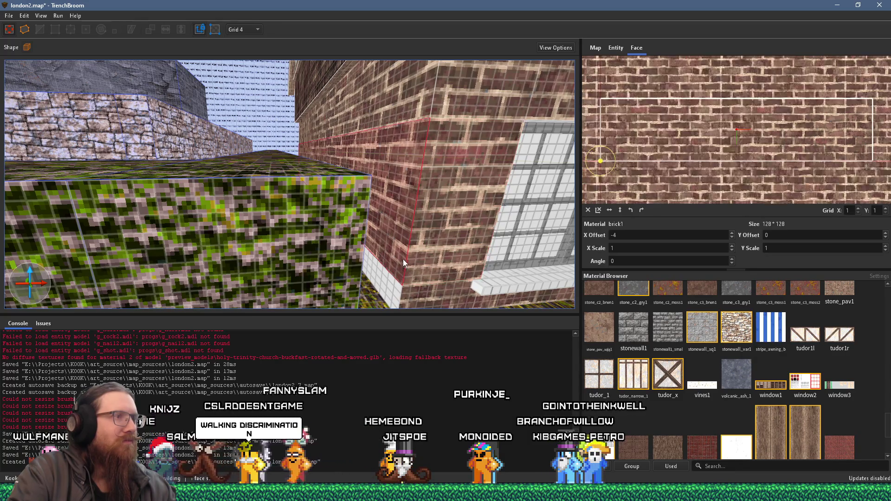
pyautogui.click(731, 237)
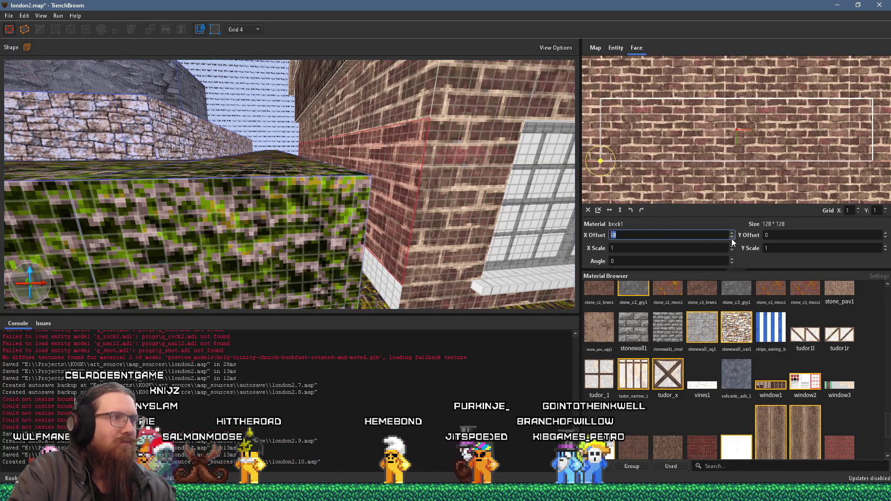
# Fine-tune the brick offset, clear the face selection, and orbit to a higher side view.
pyautogui.scroll(3, 486, 227)
pyautogui.scroll(-3, 396, 263)
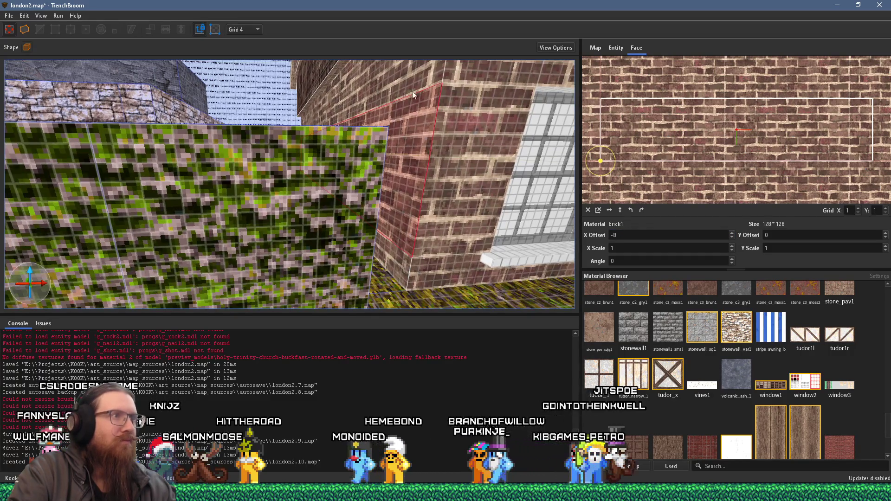
pyautogui.scroll(5, 413, 88)
pyautogui.scroll(-3, 420, 142)
pyautogui.press('Escape')
pyautogui.scroll(-6, 370, 157)
pyautogui.moveTo(452, 170)
pyautogui.mouseDown()
pyautogui.moveTo(563, 172)
pyautogui.moveTo(526, 226)
pyautogui.moveTo(454, 273)
pyautogui.moveTo(341, 193)
pyautogui.moveTo(403, 196)
pyautogui.moveTo(365, 137)
pyautogui.moveTo(86, 115)
pyautogui.moveTo(318, 236)
pyautogui.moveTo(272, 232)
pyautogui.moveTo(466, 213)
pyautogui.moveTo(341, 215)
pyautogui.mouseUp()
pyautogui.click(318, 233)
# Pull the long window brush out from the white wall and shrink it to a narrow two-pane block.
pyautogui.hotkey('alt', 'pageup')
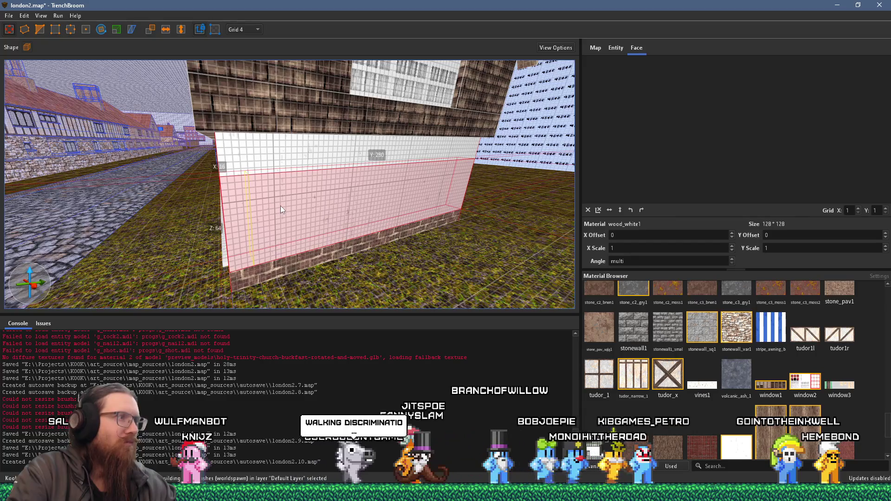
pyautogui.moveTo(290, 204)
pyautogui.mouseDown()
pyautogui.moveTo(198, 218)
pyautogui.moveTo(513, 226)
pyautogui.moveTo(507, 215)
pyautogui.moveTo(364, 224)
pyautogui.moveTo(305, 207)
pyautogui.mouseUp()
pyautogui.click(507, 215)
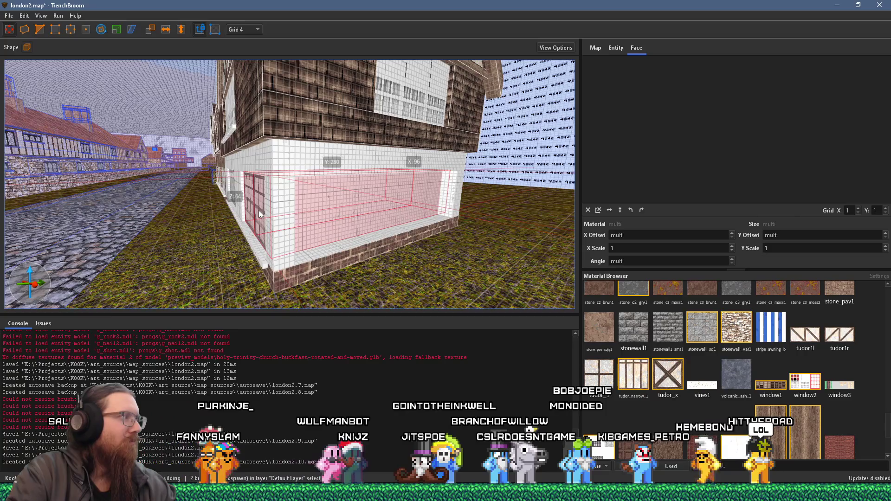
pyautogui.moveTo(259, 215); pyautogui.dragTo(334, 252)
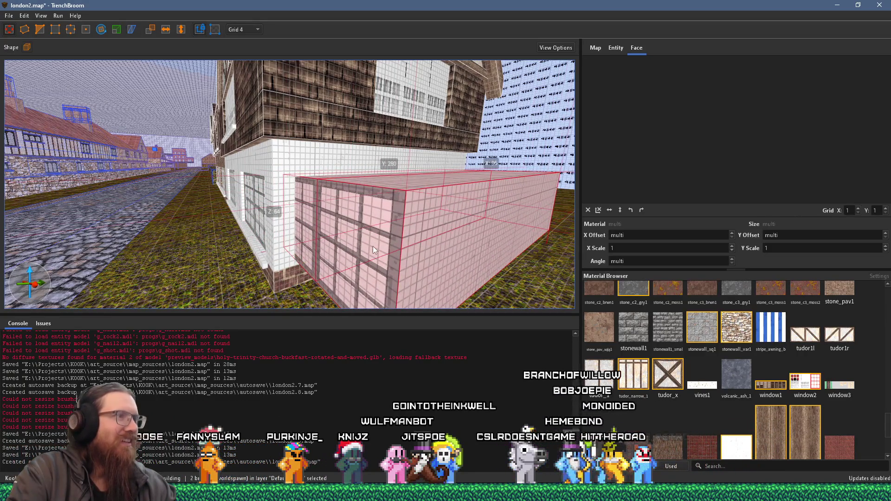
pyautogui.scroll(-3, 373, 245)
pyautogui.moveTo(507, 189)
pyautogui.mouseDown()
pyautogui.moveTo(339, 211)
pyautogui.moveTo(282, 233)
pyautogui.moveTo(103, 56)
pyautogui.moveTo(186, 132)
pyautogui.moveTo(241, 158)
pyautogui.mouseUp()
# Rotate the window block 90° so it lies flat against the white wall.
pyautogui.press('r')
pyautogui.press('Escape')
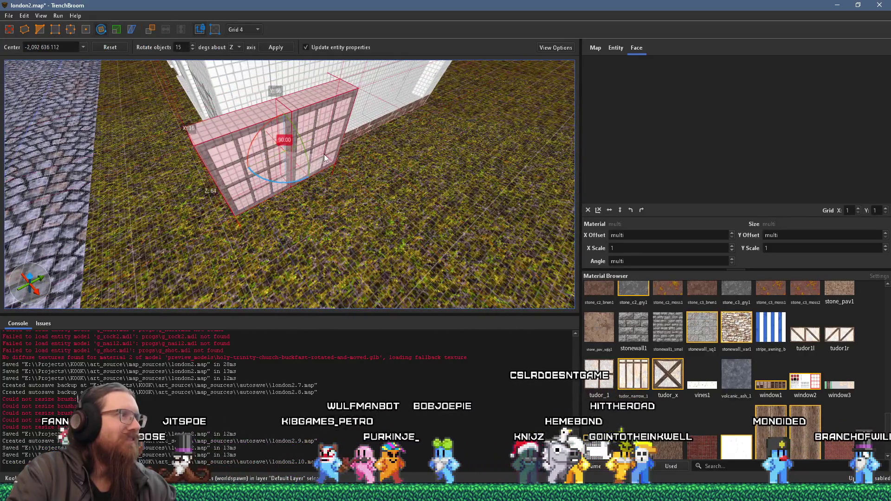
pyautogui.scroll(3, 311, 144)
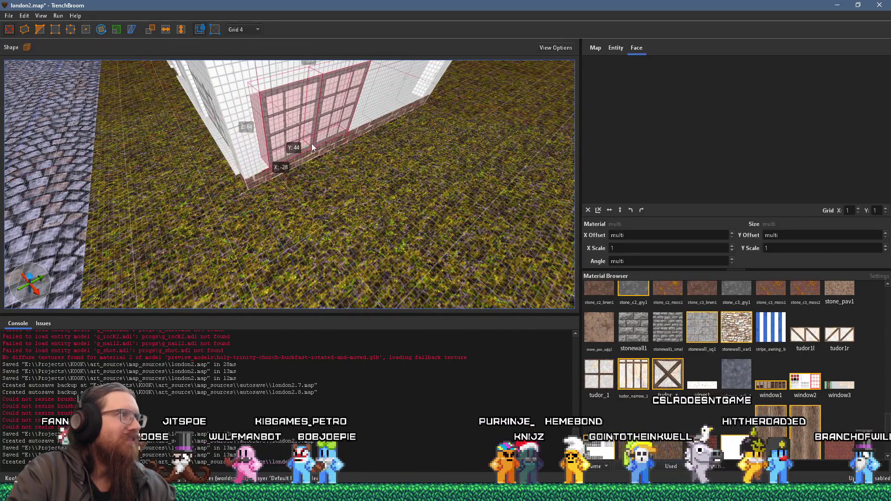
pyautogui.scroll(5, 303, 140)
pyautogui.scroll(6, 252, 127)
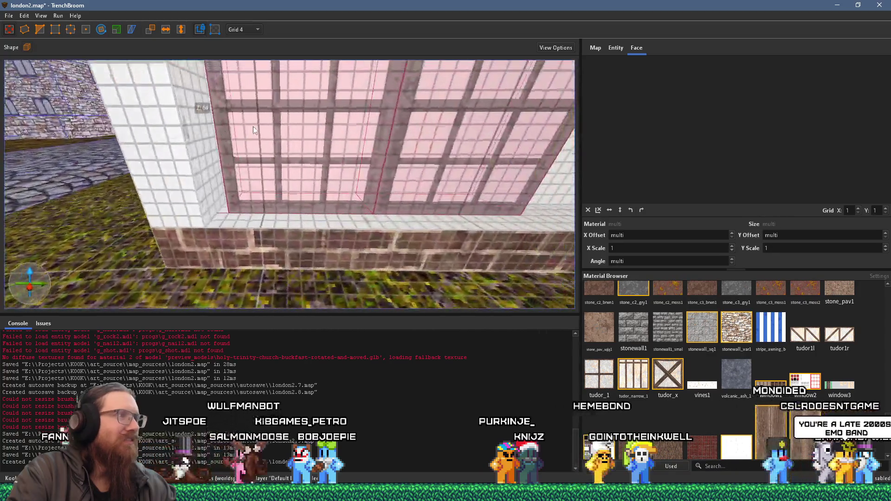
pyautogui.scroll(-10, 257, 165)
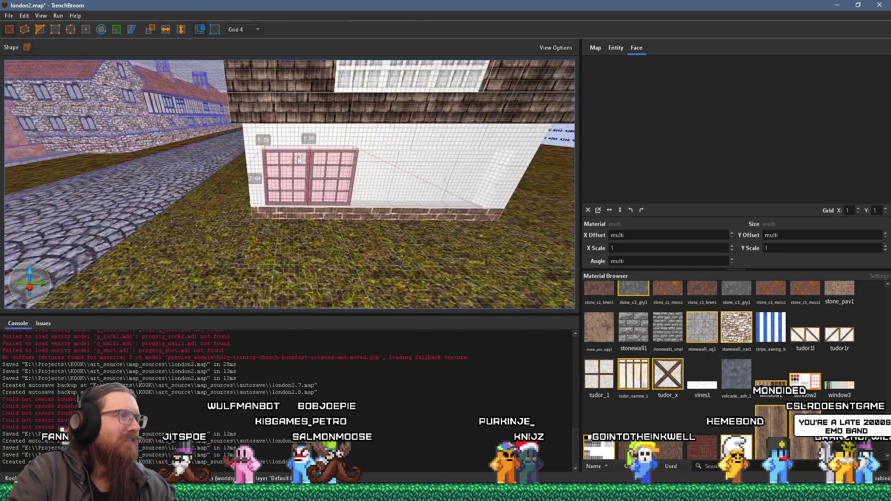
pyautogui.scroll(-2, 163, 135)
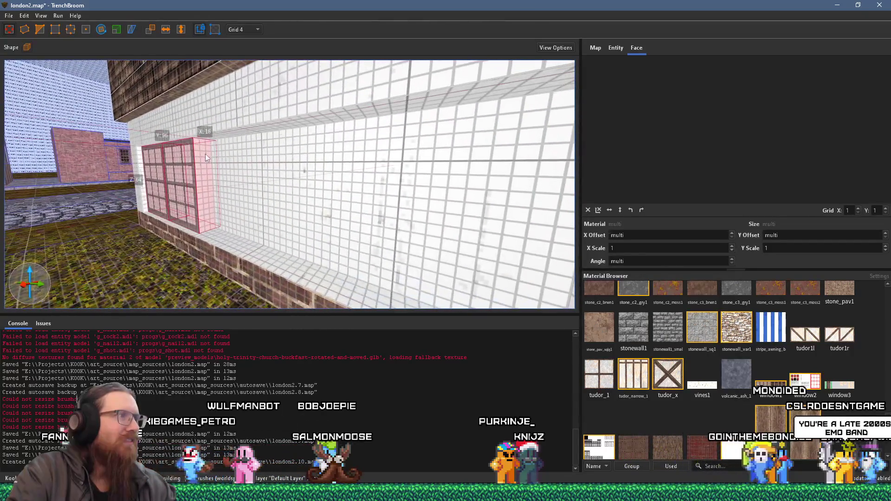
pyautogui.moveTo(238, 174); pyautogui.dragTo(376, 215)
# Duplicate the window to the right and extend the white wall brush leftward to fit.
pyautogui.moveTo(261, 203); pyautogui.dragTo(427, 213)
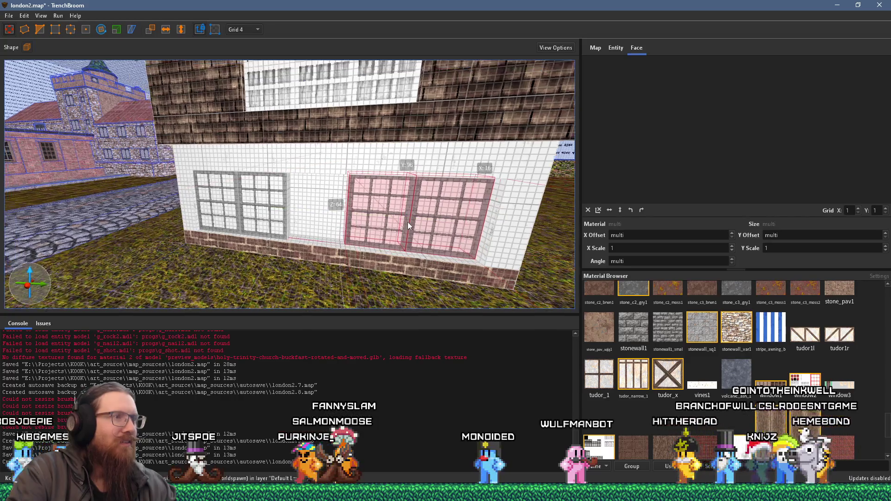
pyautogui.click(520, 240)
pyautogui.moveTo(323, 219)
pyautogui.mouseDown()
pyautogui.moveTo(295, 216)
pyautogui.moveTo(396, 226)
pyautogui.moveTo(257, 229)
pyautogui.moveTo(297, 241)
pyautogui.mouseUp()
pyautogui.click(368, 237)
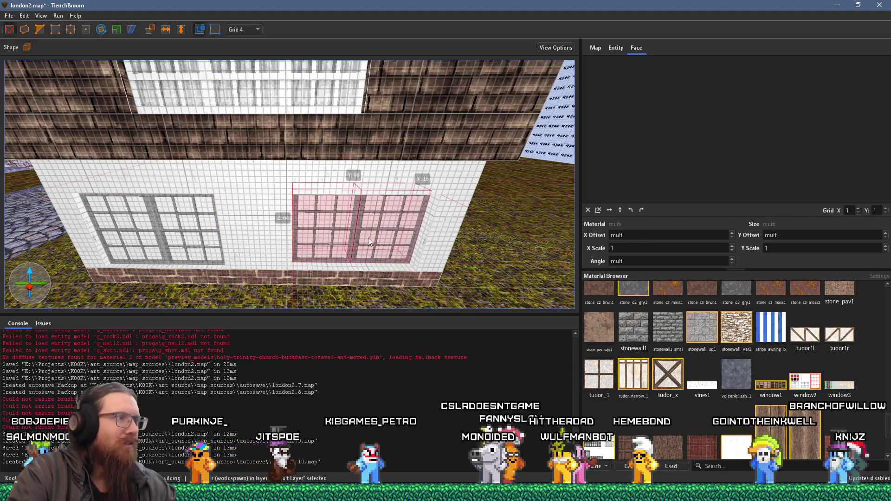
pyautogui.moveTo(299, 235)
pyautogui.mouseDown()
pyautogui.moveTo(322, 236)
pyautogui.moveTo(297, 250)
pyautogui.mouseUp()
pyautogui.click(287, 277)
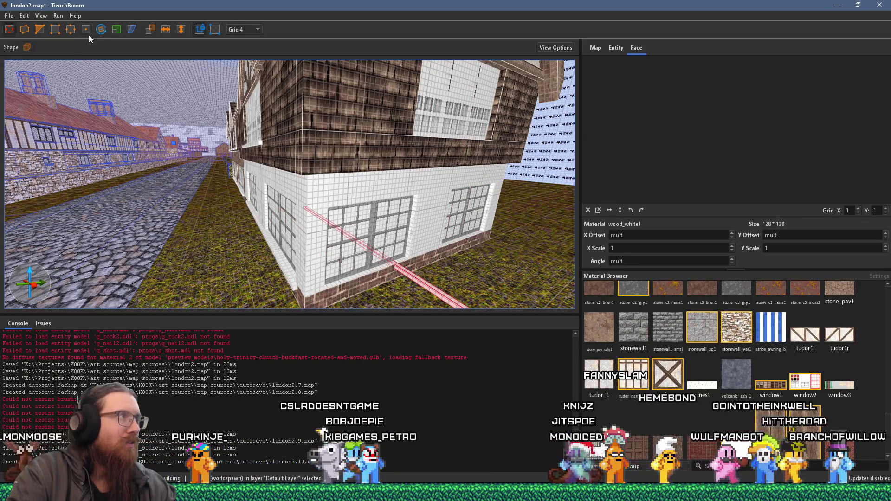
# Rotate the thin white corner brush about the Z axis to run along the other side.
pyautogui.click(101, 29)
pyautogui.moveTo(164, 107)
pyautogui.mouseDown()
pyautogui.moveTo(212, 151)
pyautogui.moveTo(274, 161)
pyautogui.moveTo(246, 150)
pyautogui.moveTo(321, 154)
pyautogui.moveTo(271, 201)
pyautogui.mouseUp()
pyautogui.press('r')
pyautogui.keyDown('shift'); pyautogui.click(262, 207); pyautogui.keyUp('shift')
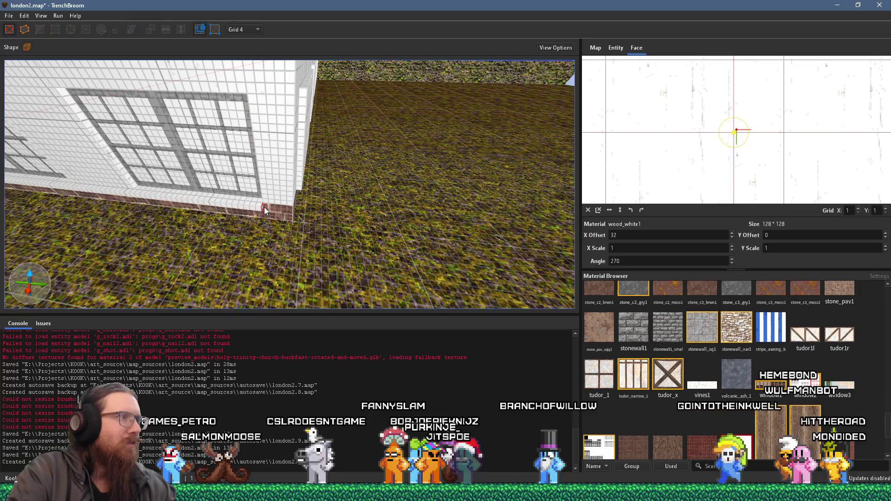
pyautogui.click(262, 207)
pyautogui.moveTo(266, 207)
pyautogui.mouseDown()
pyautogui.moveTo(486, 224)
pyautogui.moveTo(197, 202)
pyautogui.moveTo(316, 215)
pyautogui.moveTo(305, 194)
pyautogui.moveTo(261, 195)
pyautogui.mouseUp()
# Inspect the wall-base brushes, a white wall face, and the windows4 window face.
pyautogui.click(261, 194)
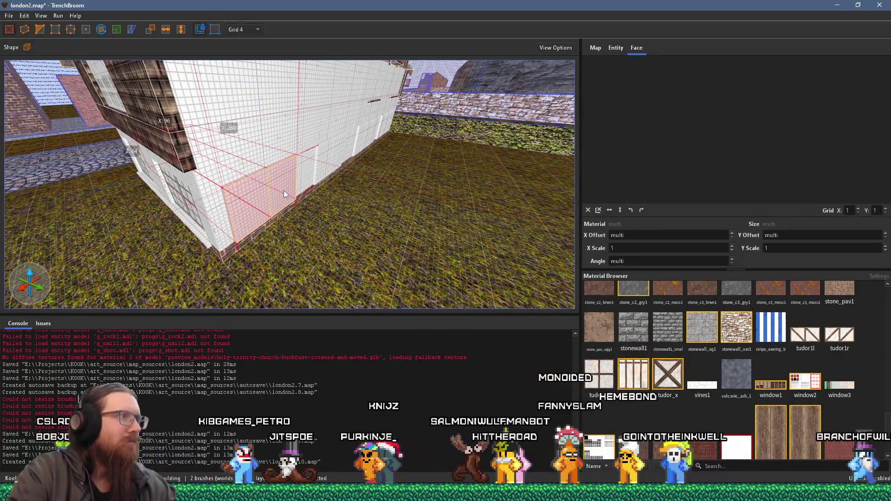
pyautogui.keyDown('ctrl'); pyautogui.click(284, 191); pyautogui.keyUp('ctrl')
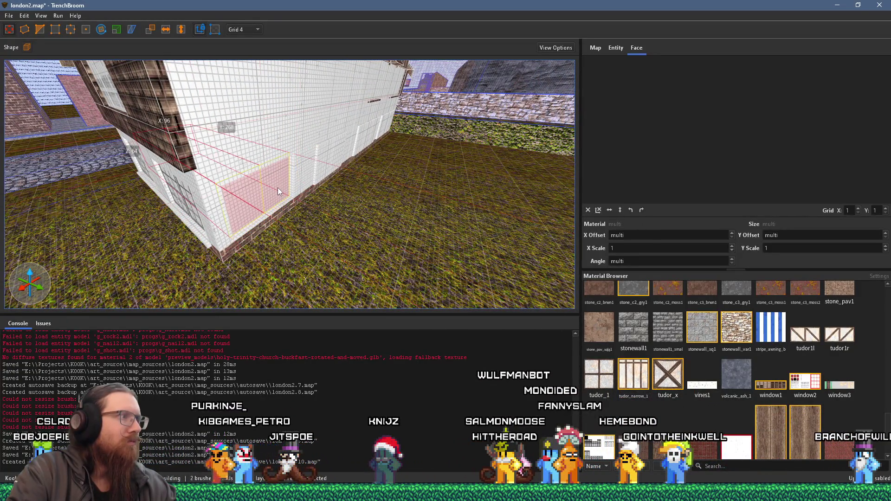
pyautogui.keyDown('shift'); pyautogui.click(269, 188); pyautogui.keyUp('shift')
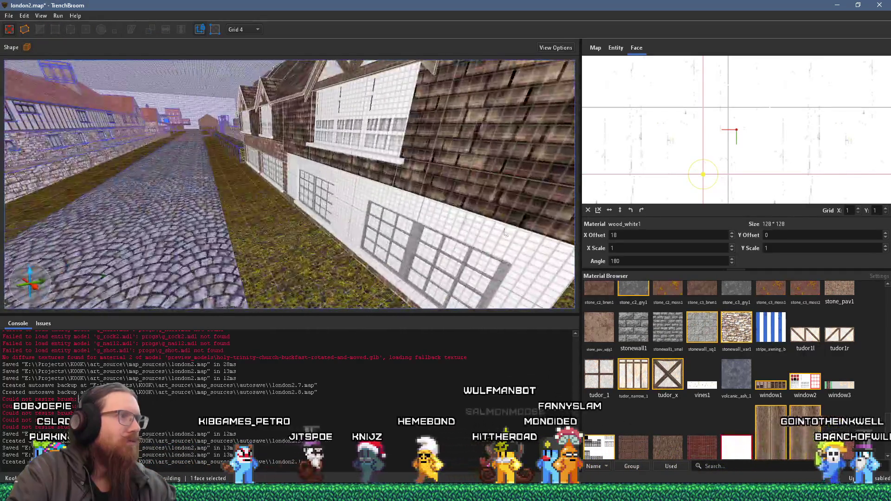
pyautogui.keyDown('shift'); pyautogui.click(409, 234); pyautogui.keyUp('shift')
pyautogui.press('w')
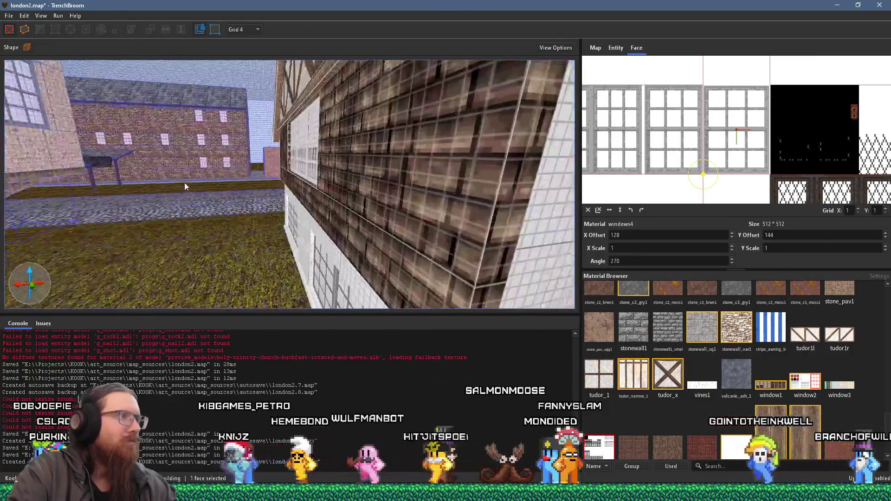
pyautogui.press('s')
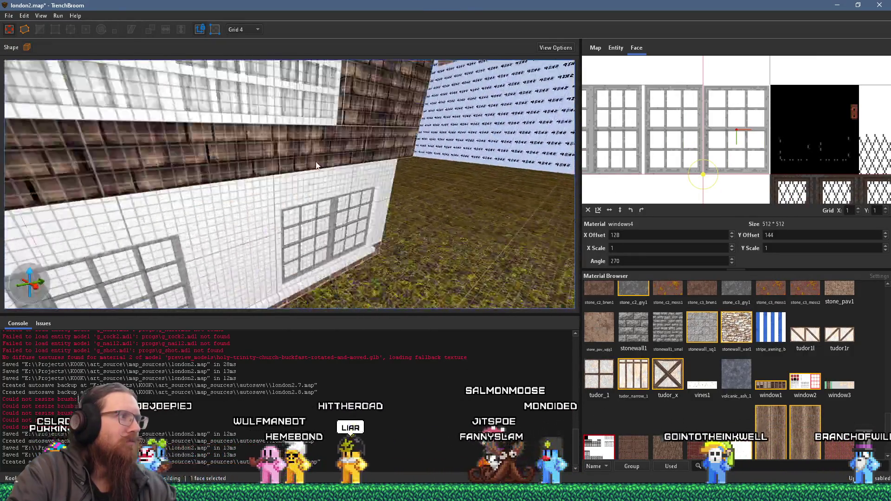
pyautogui.press('a')
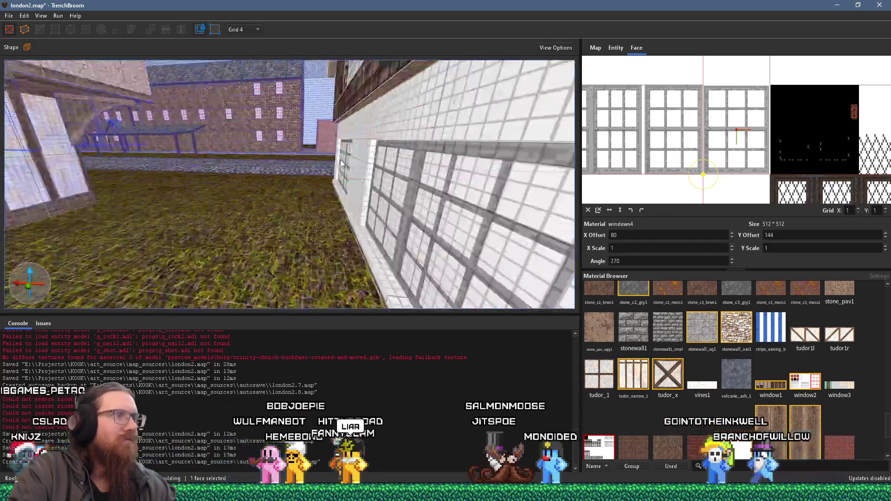
pyautogui.press('d')
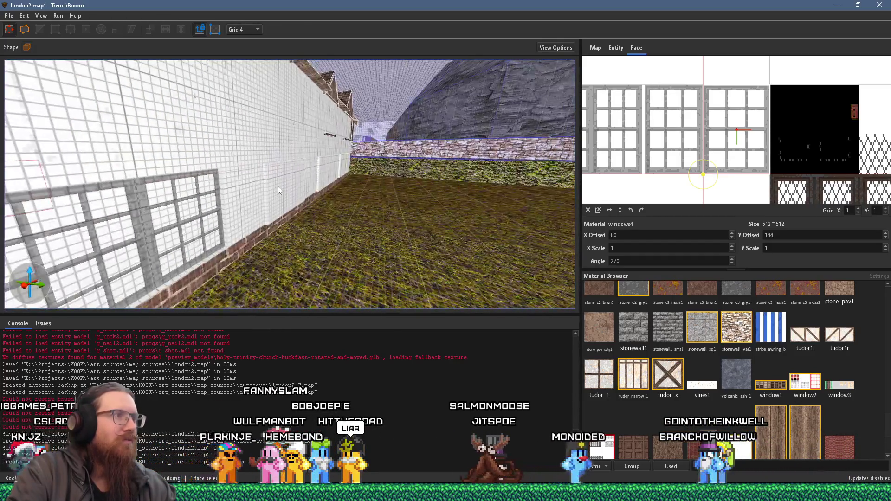
pyautogui.press('s')
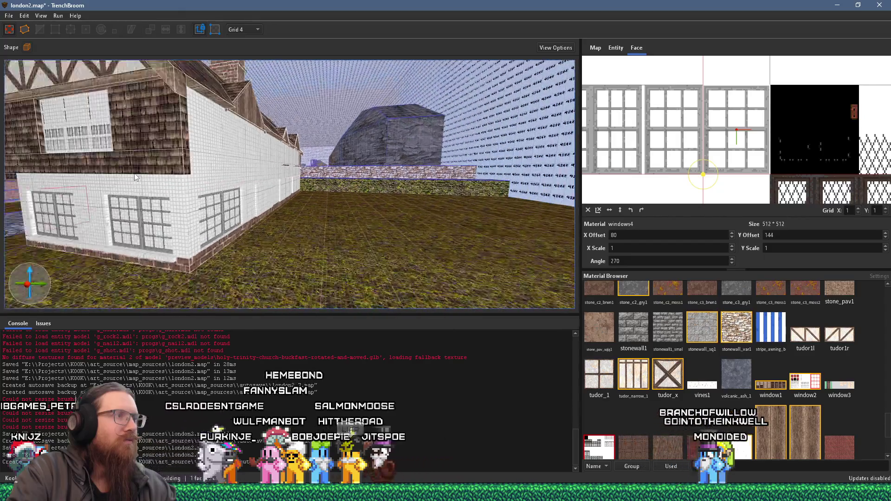
pyautogui.press('d')
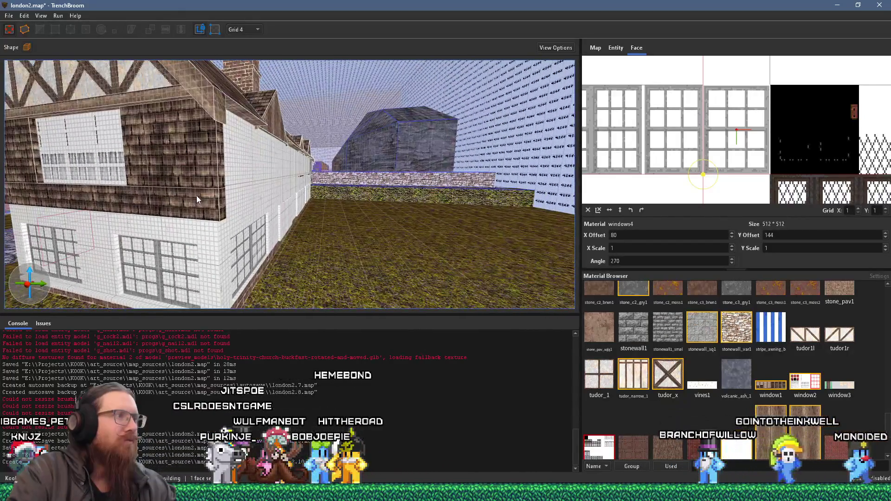
pyautogui.press('w')
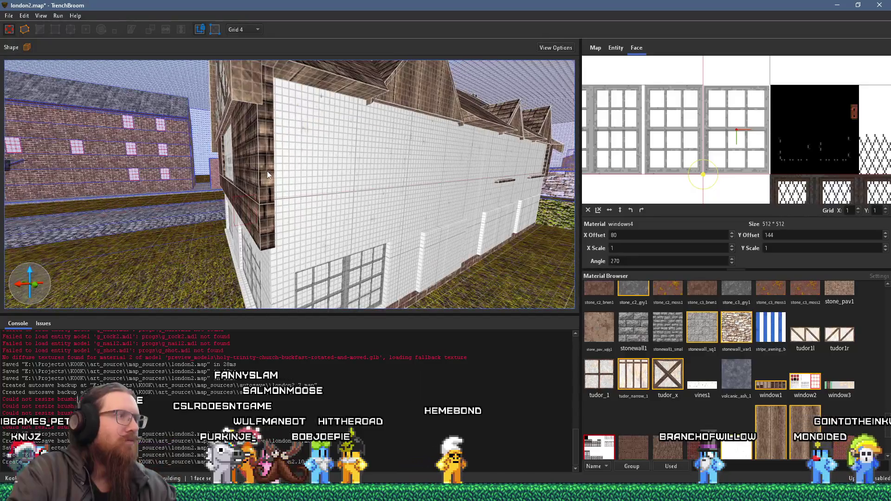
pyautogui.click(266, 174)
pyautogui.keyDown('alt'); pyautogui.click(293, 164); pyautogui.keyUp('alt')
pyautogui.press('a')
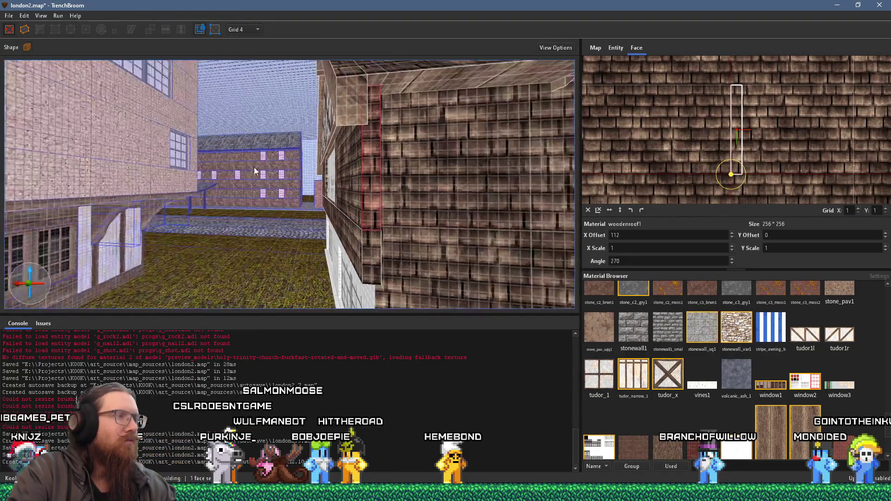
pyautogui.press('s')
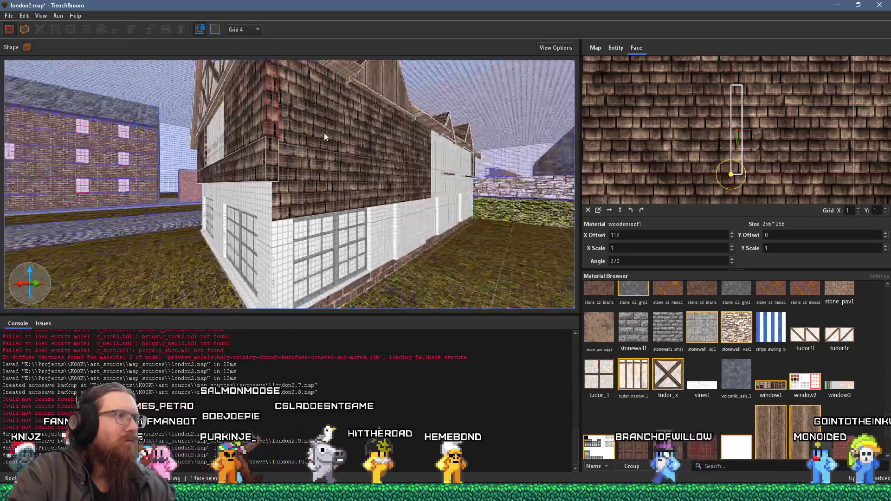
pyautogui.press('d')
pyautogui.click(228, 199)
pyautogui.click(234, 224)
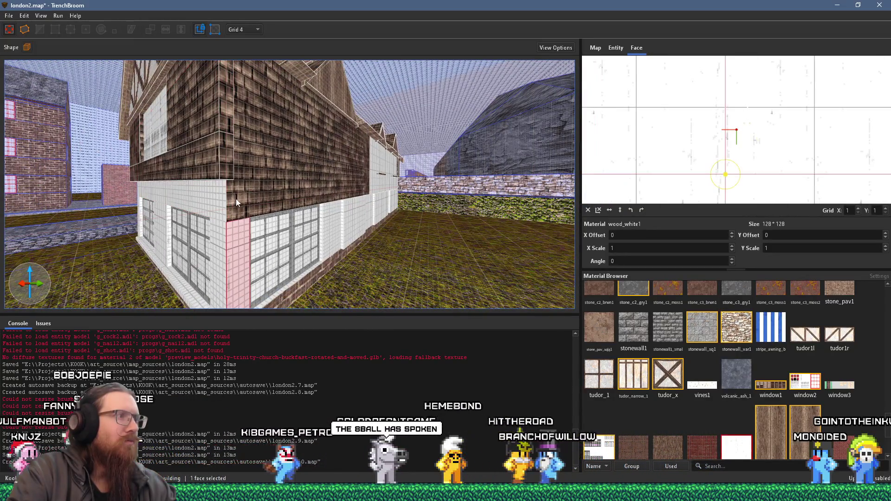
pyautogui.press('d')
pyautogui.press('s')
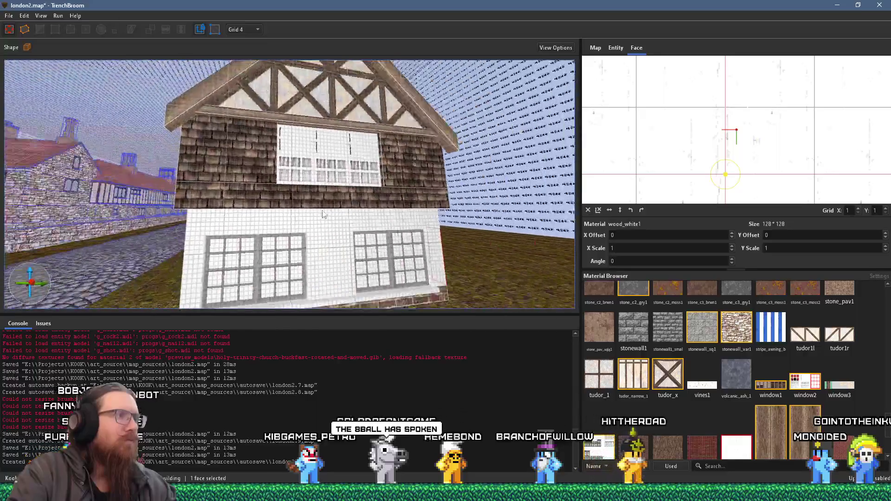
pyautogui.press('Escape')
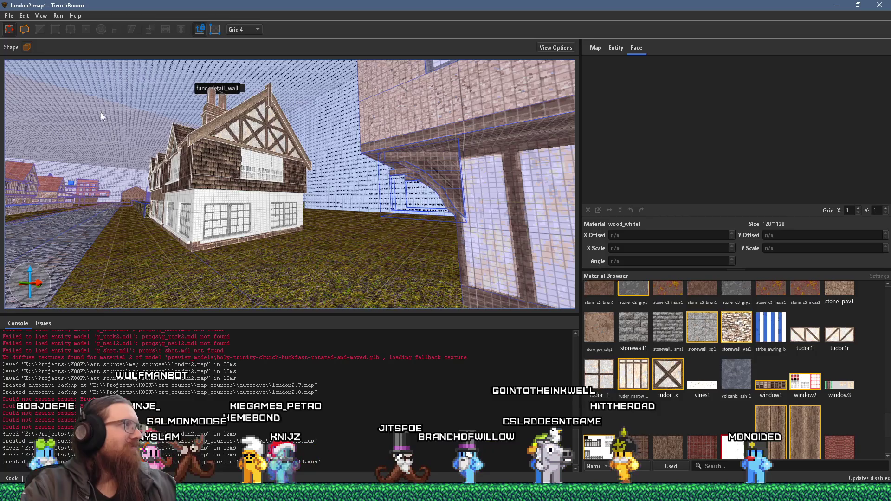
# Save london2.map, then pick an entry from the Run menu.
pyautogui.click(9, 16)
pyautogui.click(31, 68)
pyautogui.click(58, 15)
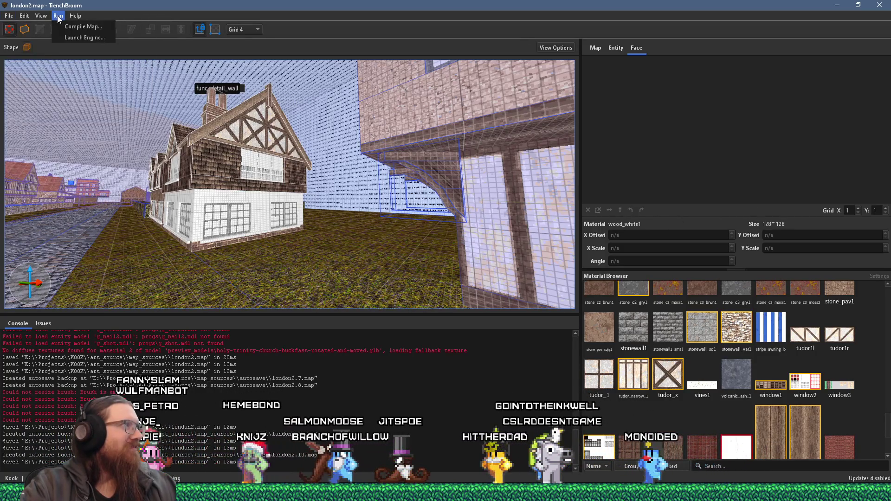
pyautogui.click(83, 27)
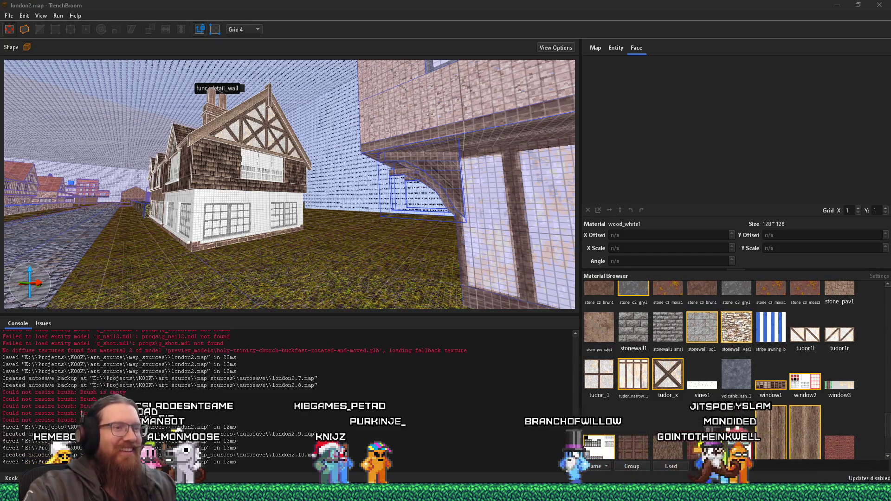
pyautogui.scroll(-5, 168, 162)
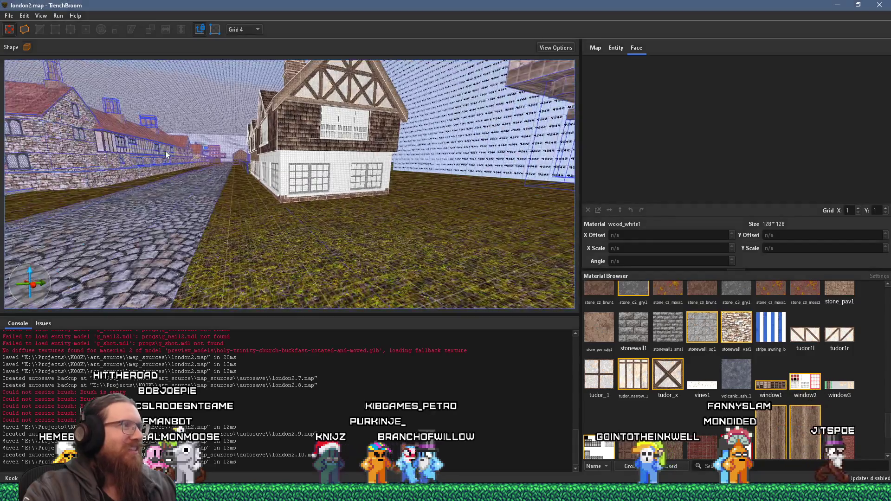
# Save london2.map, deselect the brush and swing the view onto the house front.
pyautogui.click(8, 17)
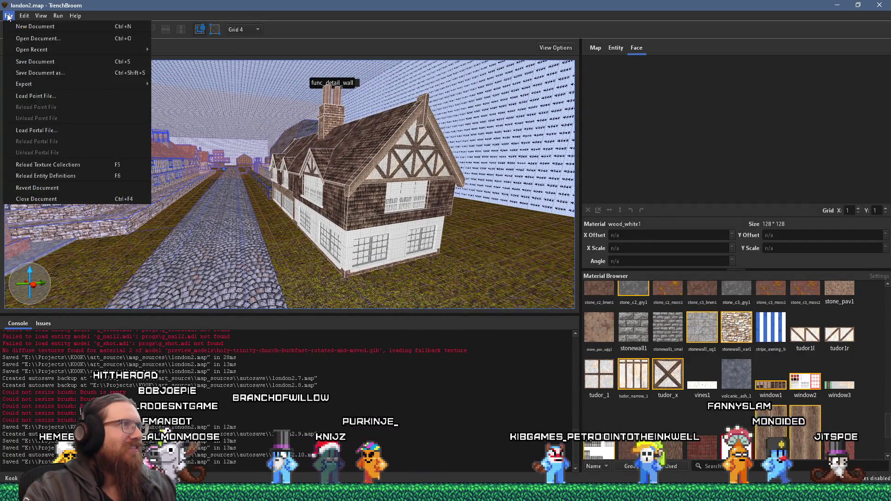
pyautogui.click(35, 63)
pyautogui.press('Escape')
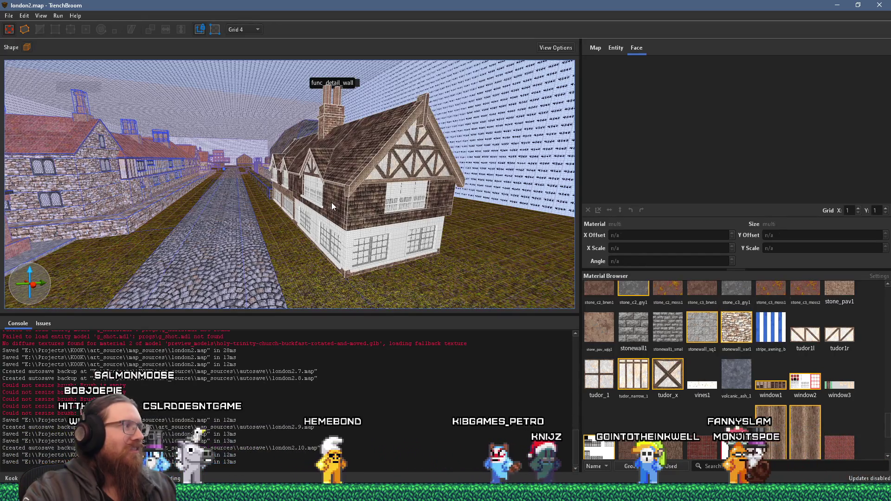
pyautogui.moveTo(339, 197)
pyautogui.mouseDown()
pyautogui.moveTo(391, 193)
pyautogui.moveTo(335, 204)
pyautogui.moveTo(159, 175)
pyautogui.moveTo(328, 168)
pyautogui.moveTo(469, 185)
pyautogui.moveTo(454, 183)
pyautogui.moveTo(419, 96)
pyautogui.moveTo(380, 70)
pyautogui.moveTo(314, 71)
pyautogui.moveTo(277, 98)
pyautogui.mouseUp()
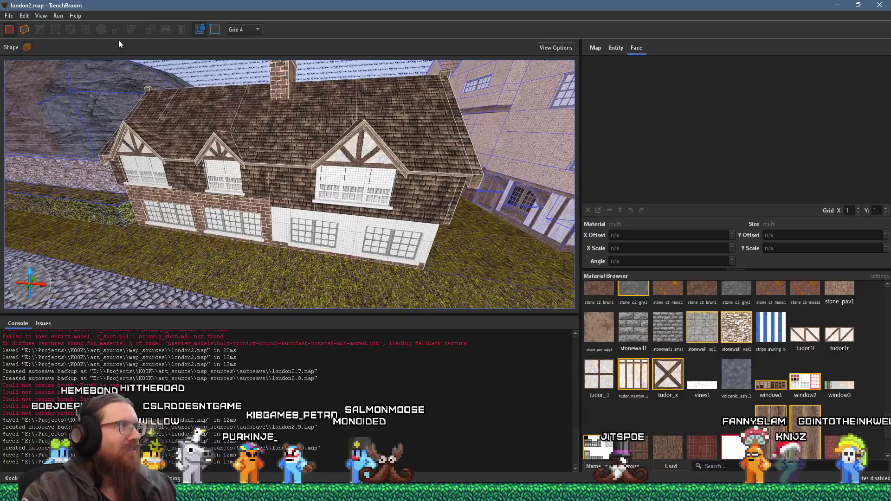
# Save again and compile london2.map into london2.bsp with the qbsp profile.
pyautogui.click(52, 16)
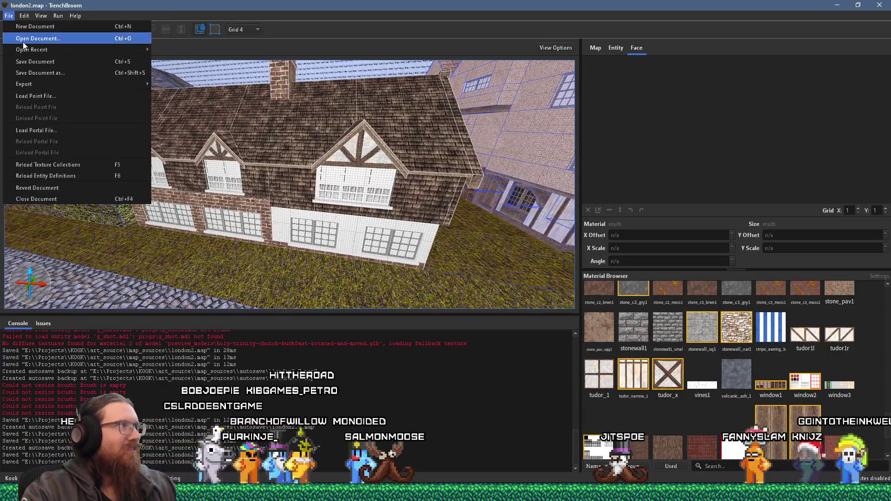
pyautogui.click(29, 63)
pyautogui.click(66, 27)
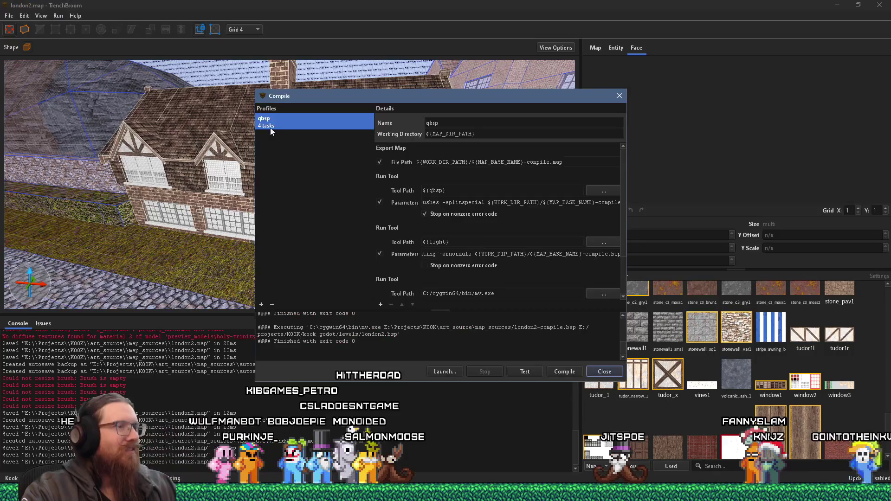
pyautogui.click(565, 373)
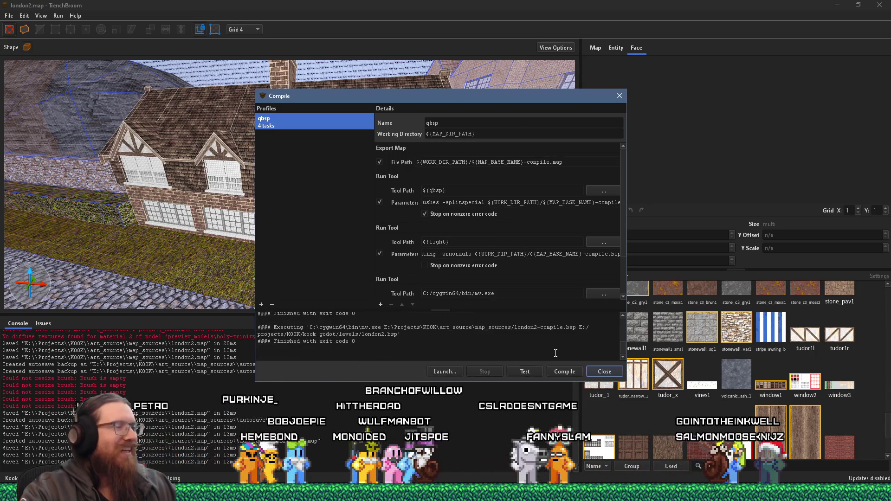
pyautogui.click(602, 371)
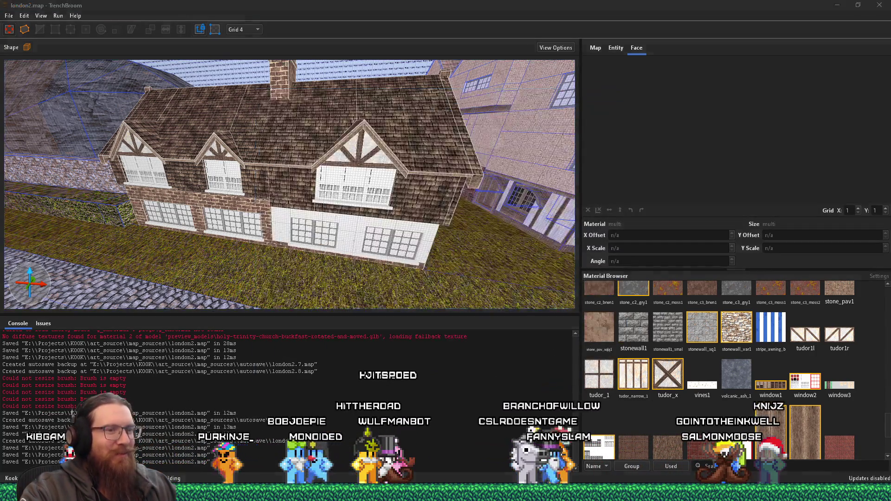
pyautogui.moveTo(698, 499)
pyautogui.click(744, 450)
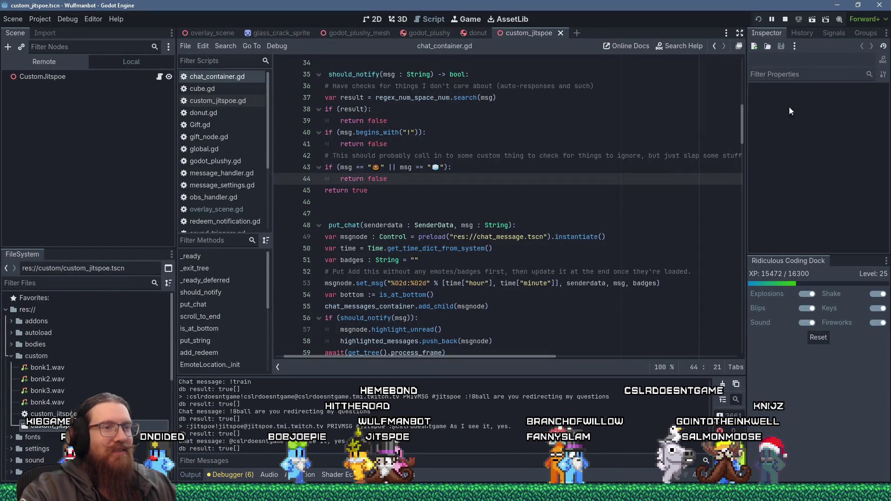
# Bring up the KOOK project's london2.tscn scene in the Godot editor.
pyautogui.moveTo(698, 499)
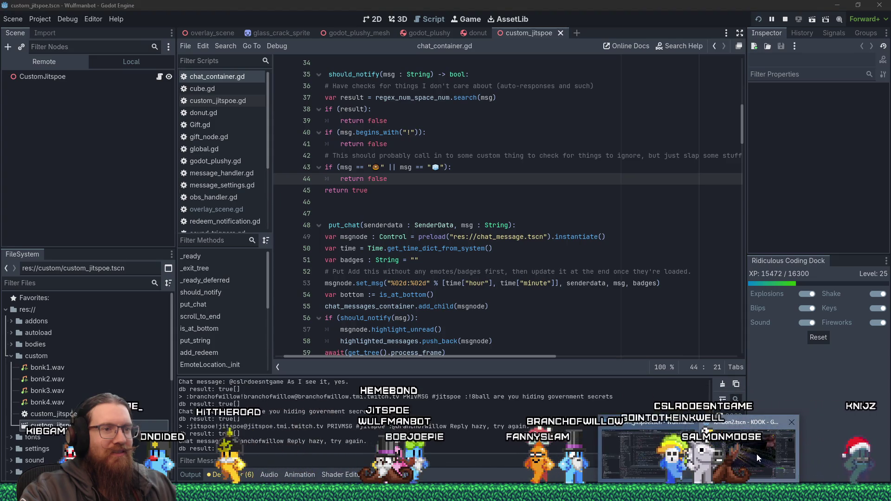
pyautogui.click(649, 450)
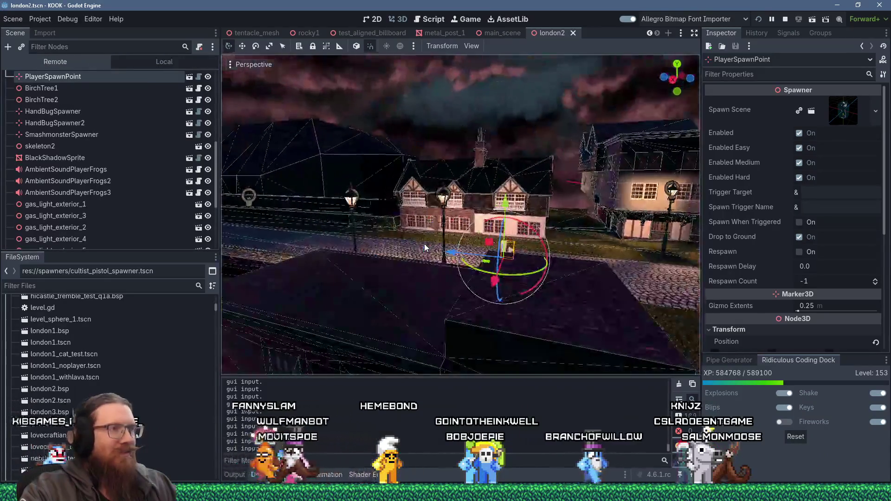
pyautogui.scroll(5, 418, 241)
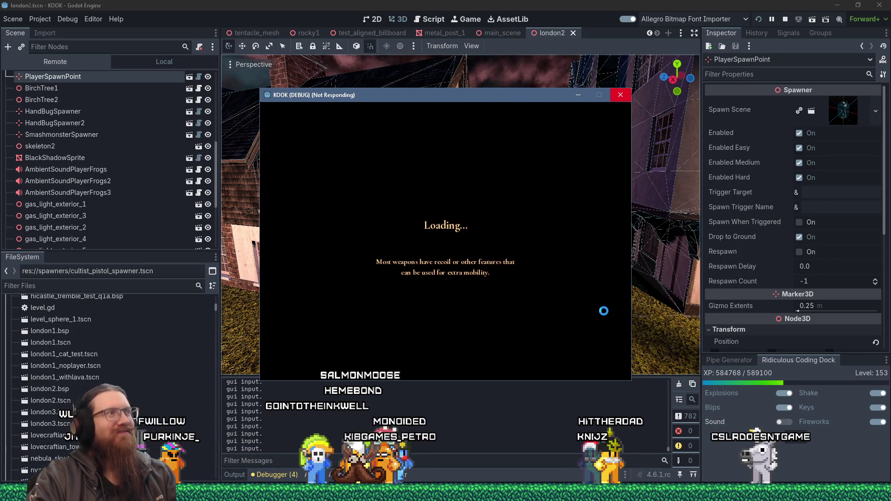
# Orbit Godot's 3D view around the Tudor house and spawn point, then switch to the game window.
pyautogui.click(606, 4)
pyautogui.moveTo(547, 207)
pyautogui.mouseDown()
pyautogui.moveTo(483, 207)
pyautogui.moveTo(539, 210)
pyautogui.mouseUp()
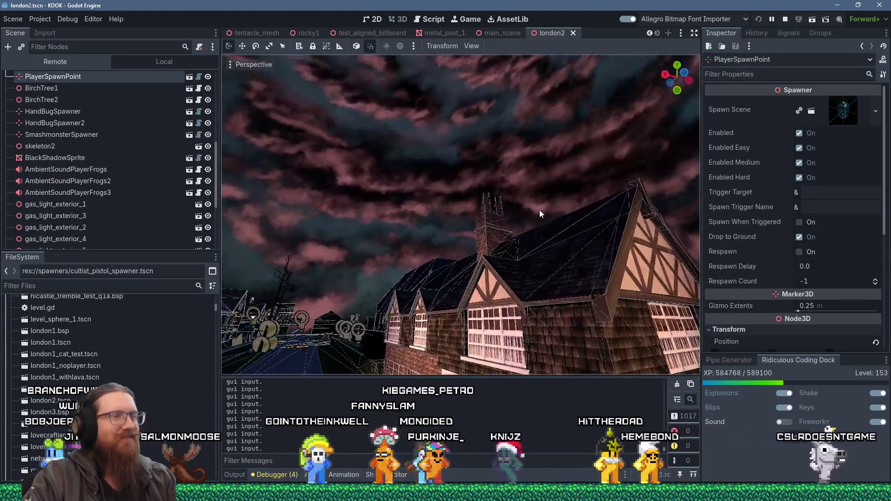
pyautogui.scroll(6, 539, 209)
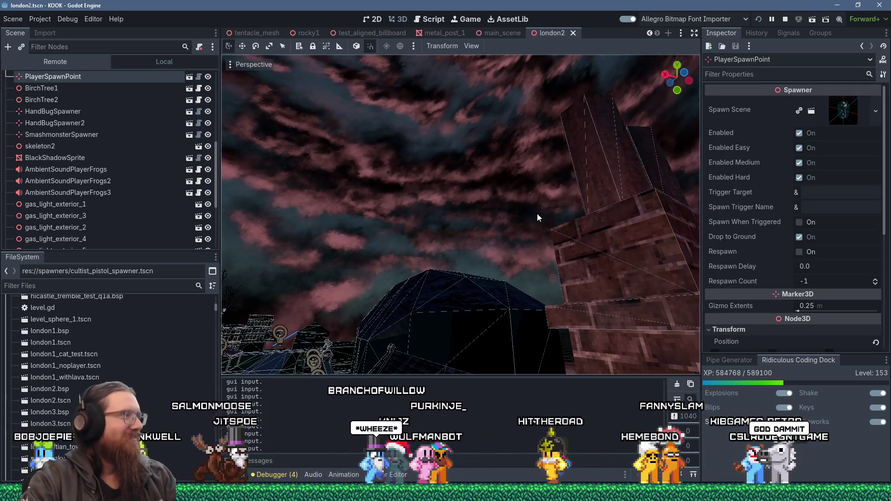
pyautogui.press('f')
pyautogui.scroll(-5, 477, 227)
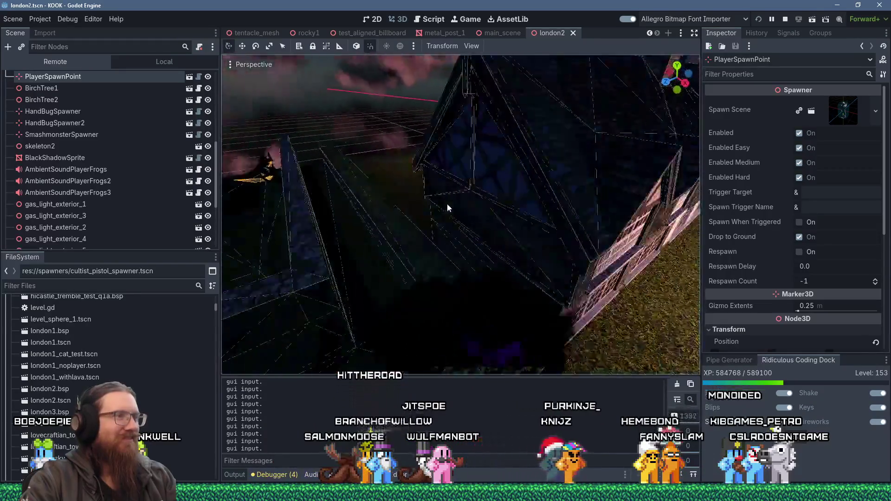
pyautogui.scroll(-5, 439, 200)
pyautogui.scroll(2, 430, 202)
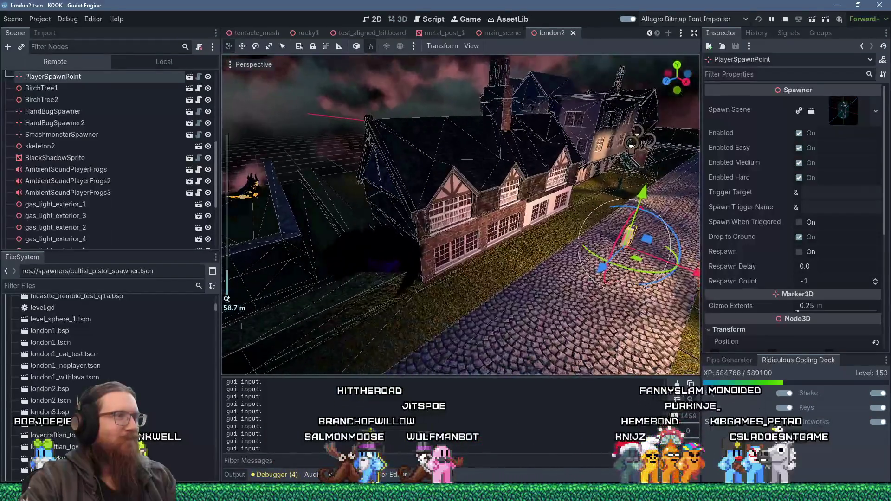
pyautogui.moveTo(411, 209)
pyautogui.mouseDown()
pyautogui.moveTo(441, 193)
pyautogui.moveTo(428, 199)
pyautogui.moveTo(425, 216)
pyautogui.moveTo(480, 201)
pyautogui.moveTo(471, 235)
pyautogui.moveTo(441, 258)
pyautogui.mouseUp()
pyautogui.moveTo(475, 221)
pyautogui.mouseDown()
pyautogui.moveTo(489, 199)
pyautogui.moveTo(575, 314)
pyautogui.mouseUp()
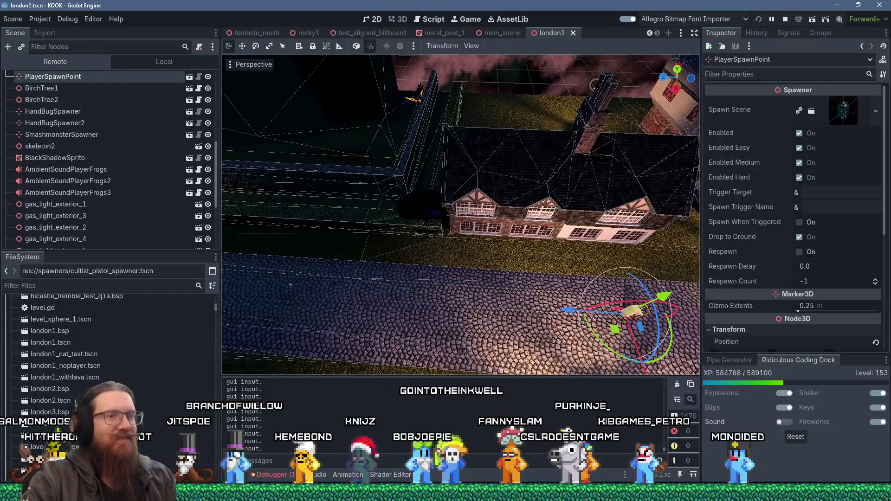
pyautogui.press('F6')
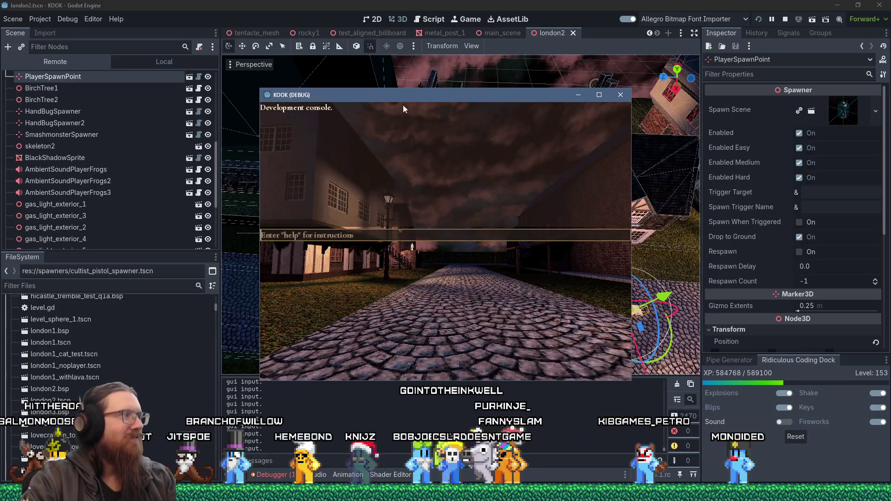
# Maximize the KOOK (DEBUG) window, walk forward and shoot the skeleton.
pyautogui.click(600, 94)
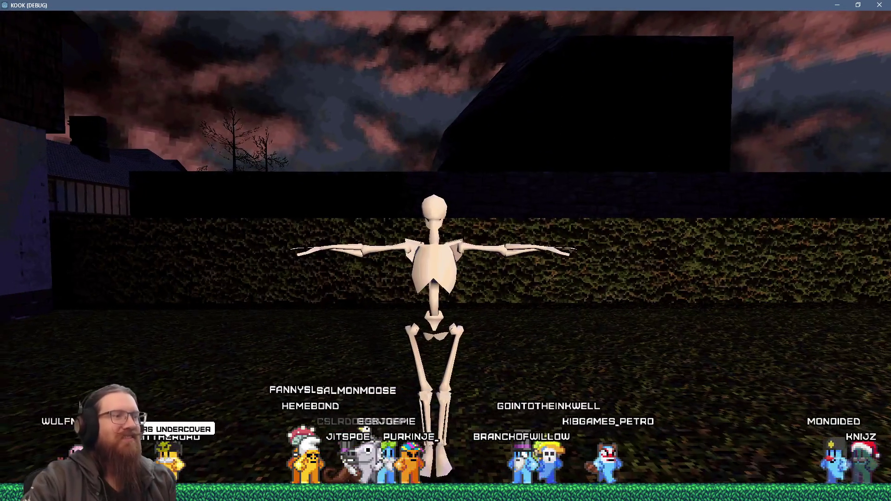
pyautogui.press('w')
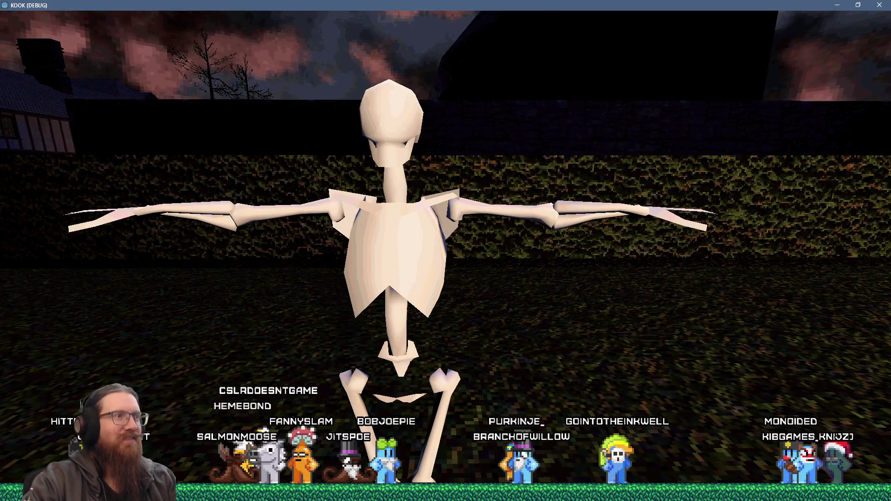
pyautogui.click(446, 250)
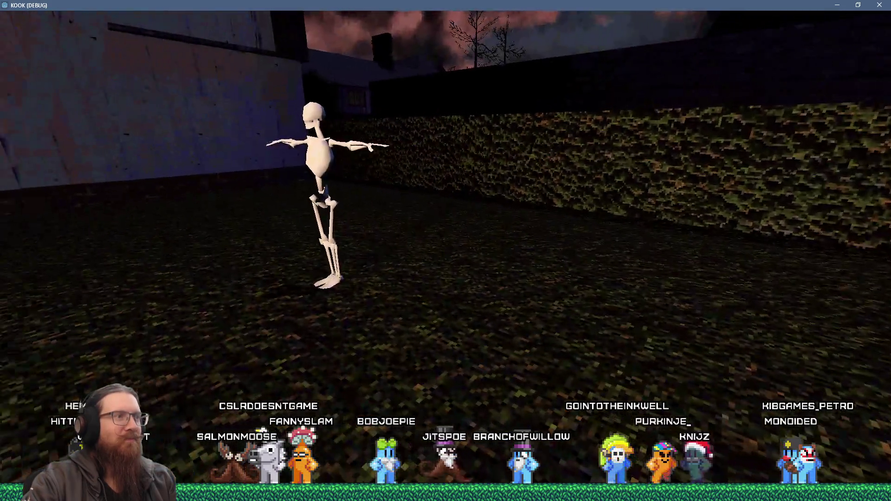
pyautogui.moveTo(446, 250)
# Walk around the house corner and along its front to inspect walls and sill windows.
pyautogui.press('w')
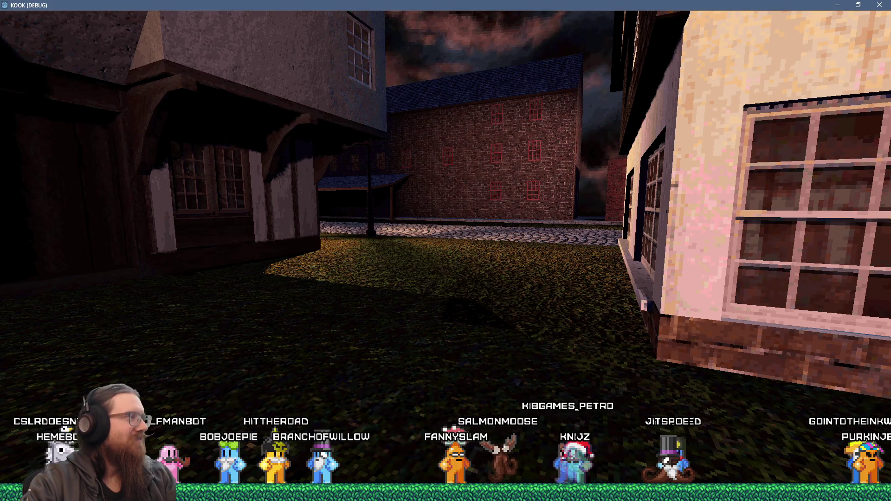
pyautogui.press('w')
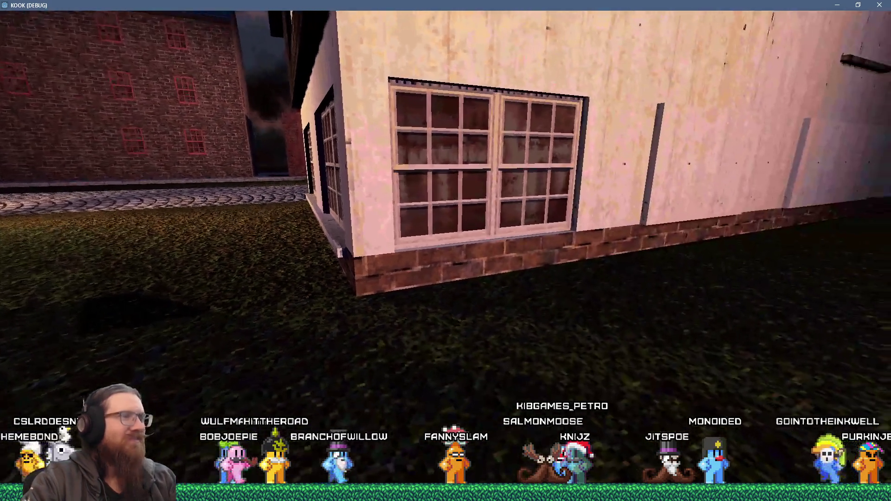
pyautogui.press('s')
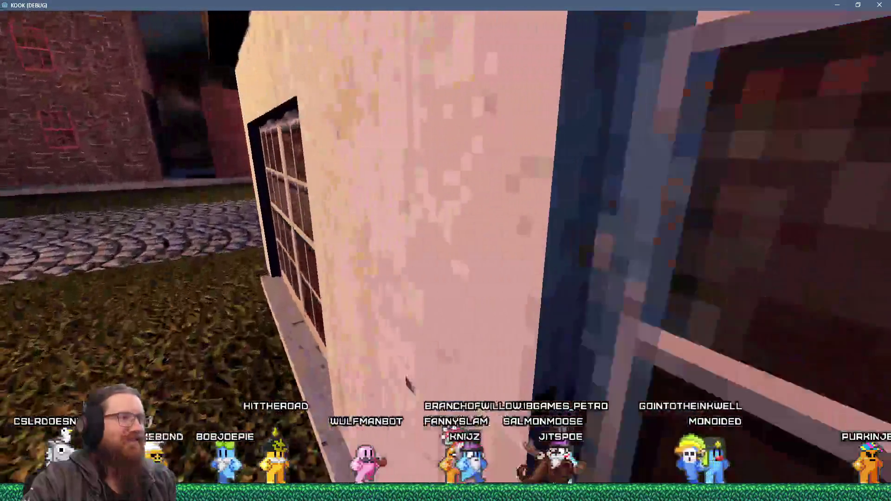
pyautogui.press('w')
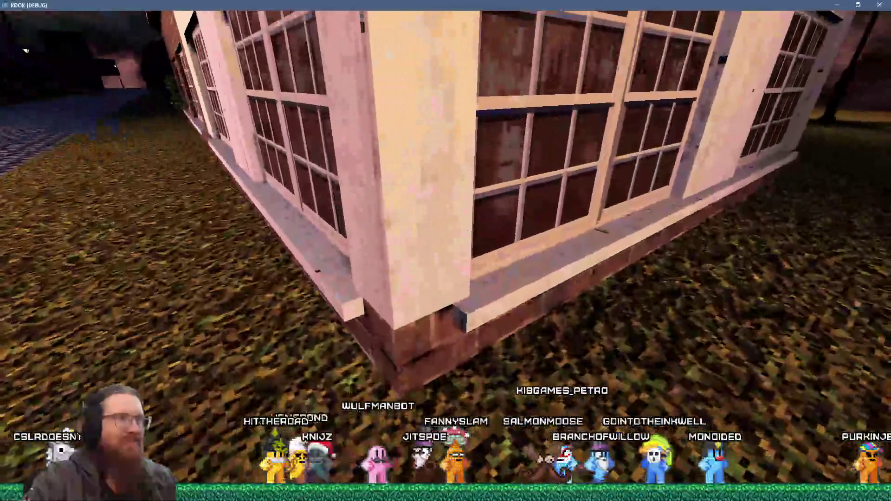
pyautogui.press('s')
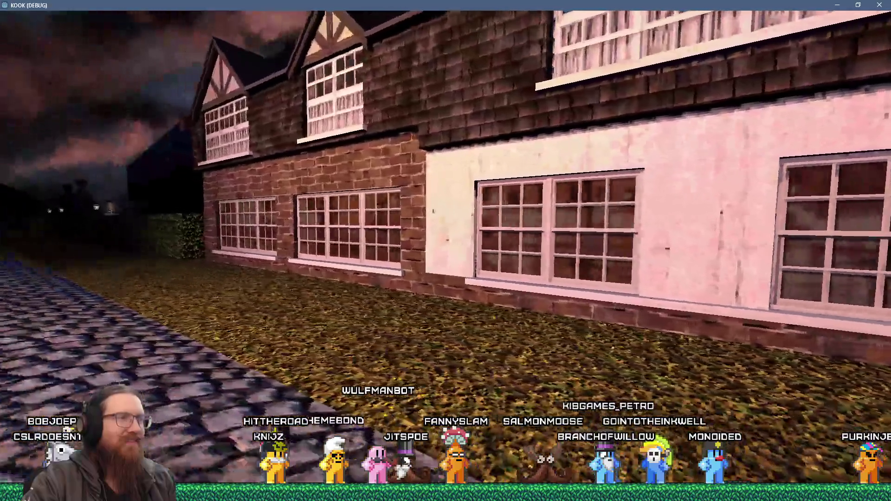
pyautogui.press('a')
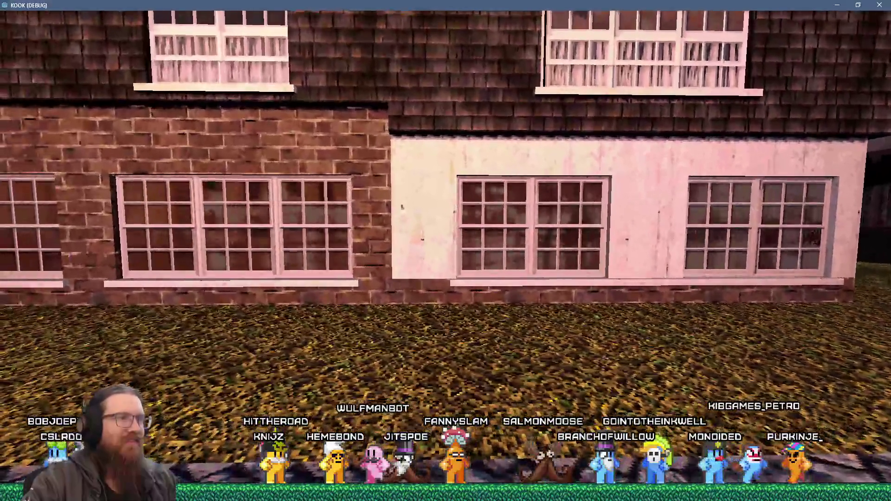
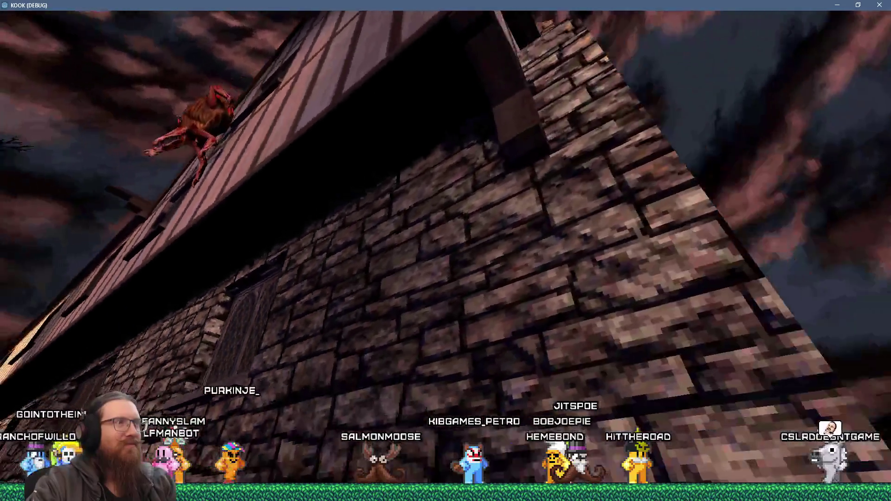
# Walk the dark London streets in the KOOK test build, then quit via the console 'quit' command.
pyautogui.press('w')
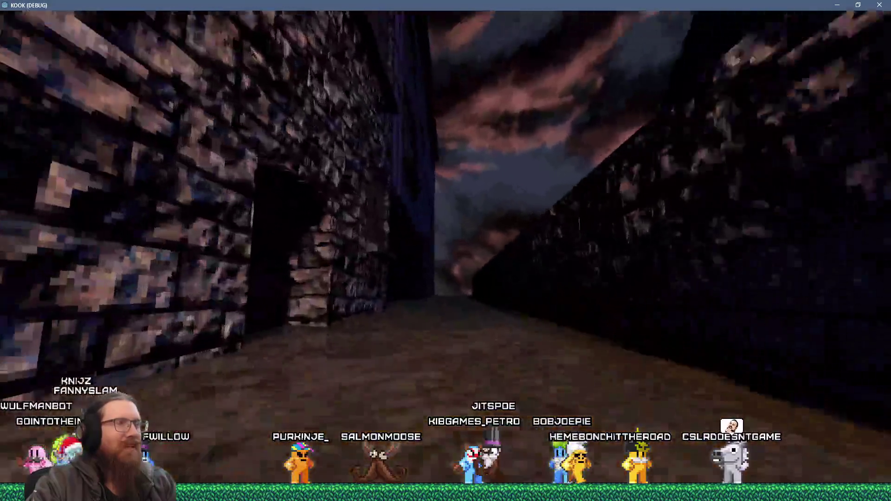
pyautogui.press('w')
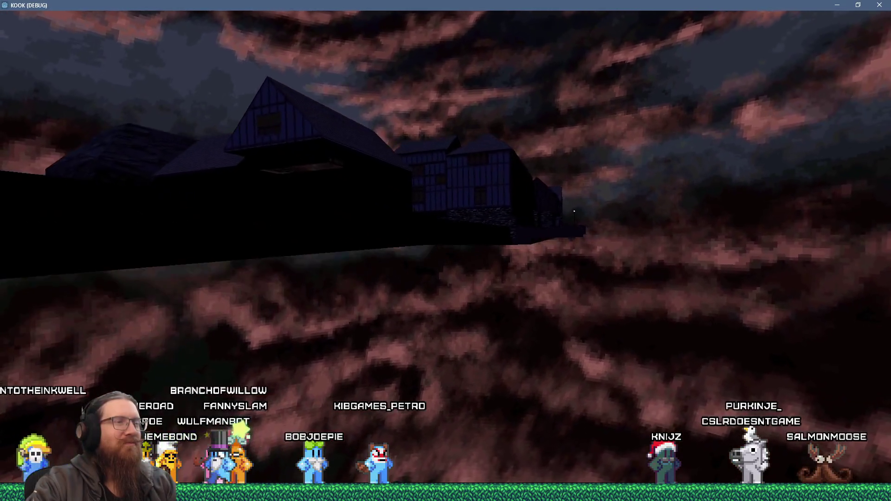
pyautogui.press('`')
pyautogui.write('quit')
pyautogui.press('Return')
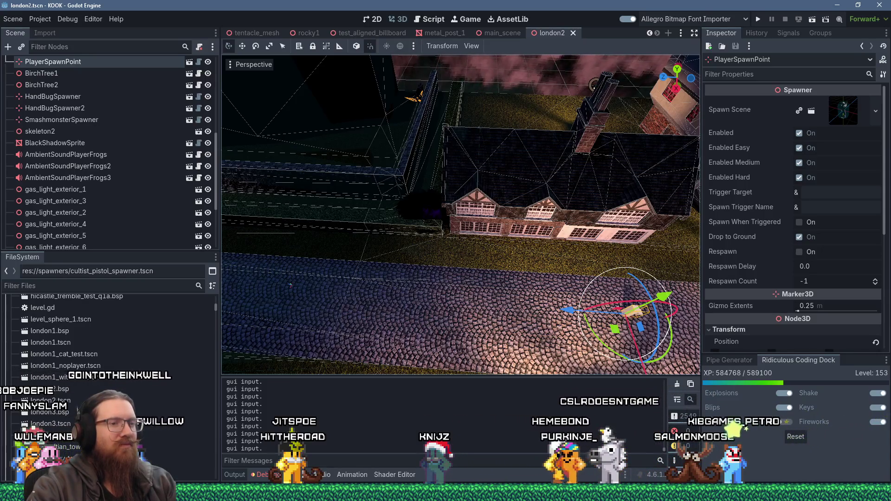
pyautogui.moveTo(741, 494)
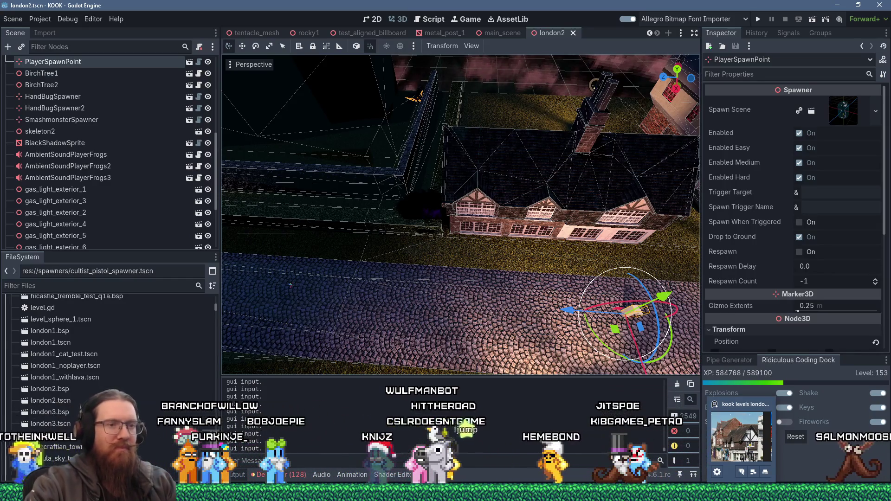
pyautogui.hotkey('alt', 'Tab')
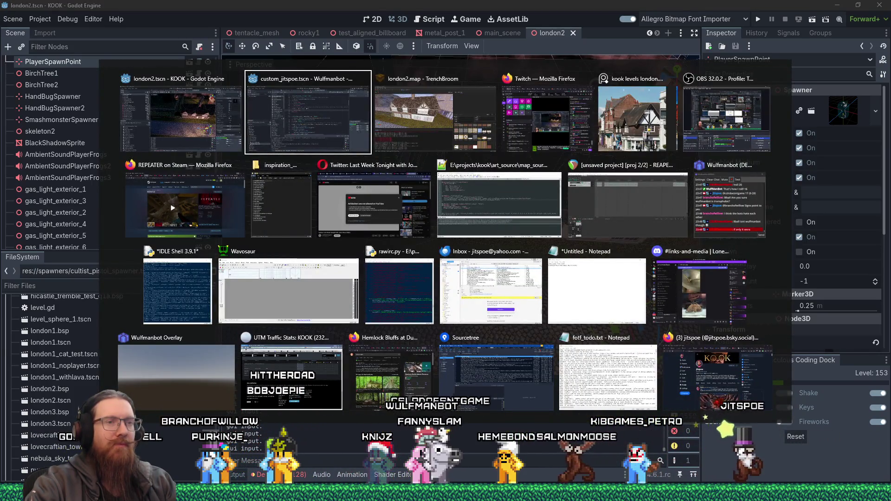
pyautogui.press('Escape')
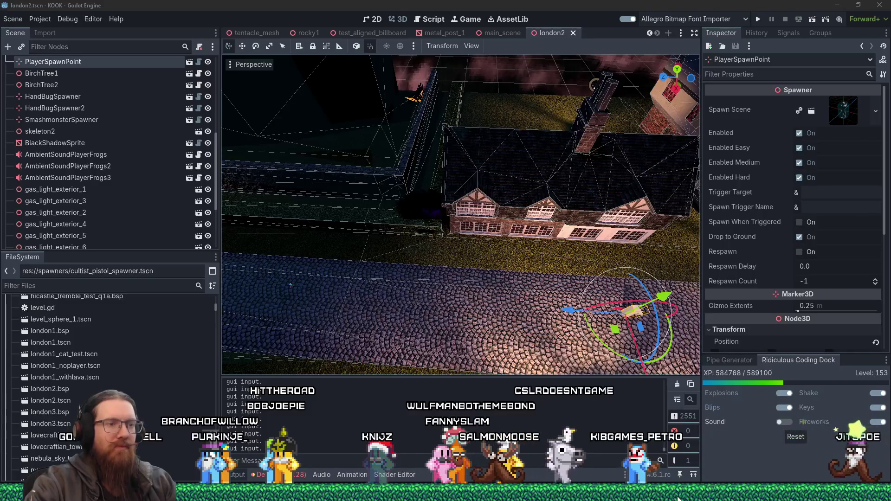
pyautogui.moveTo(549, 500)
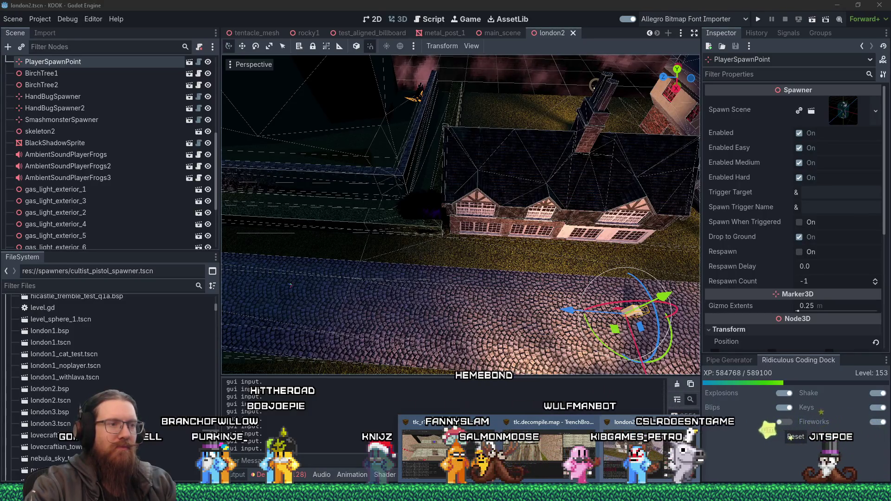
# Open london3.map from the recently opened maps list.
pyautogui.click(650, 450)
pyautogui.click(9, 16)
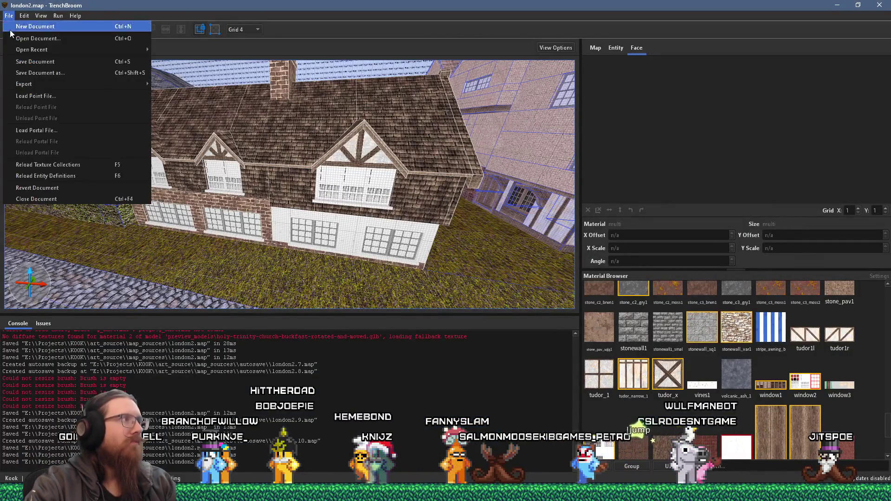
pyautogui.moveTo(18, 49)
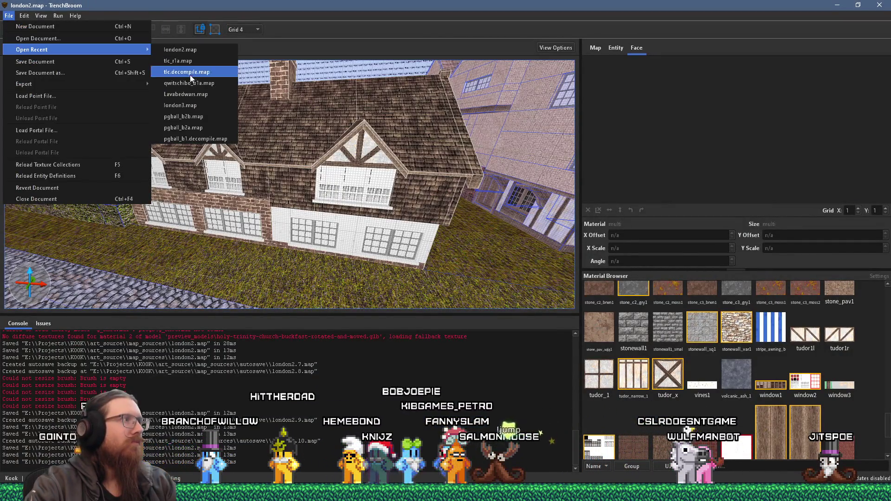
pyautogui.click(192, 103)
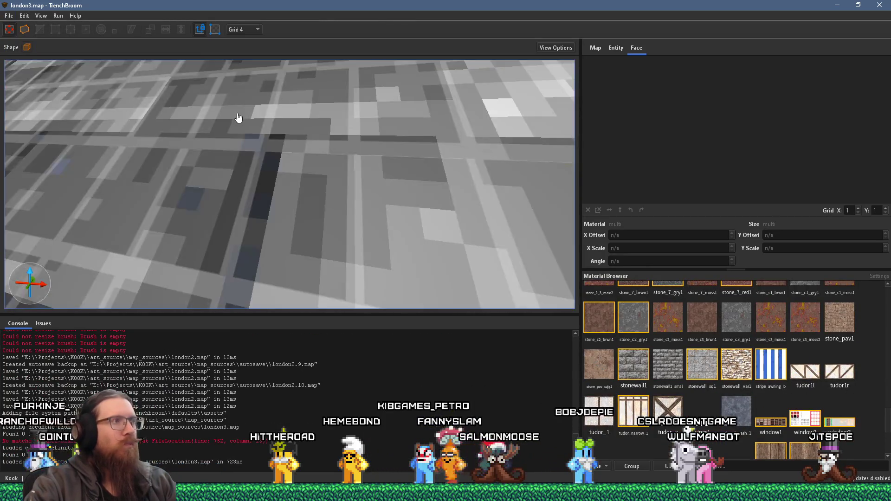
# Fly the camera over the rooftops toward the sliding-door elevator shaft.
pyautogui.moveTo(238, 118)
pyautogui.mouseDown()
pyautogui.moveTo(219, 154)
pyautogui.moveTo(194, 173)
pyautogui.moveTo(292, 181)
pyautogui.moveTo(355, 154)
pyautogui.moveTo(215, 133)
pyautogui.moveTo(396, 131)
pyautogui.moveTo(123, 179)
pyautogui.moveTo(290, 136)
pyautogui.moveTo(187, 145)
pyautogui.moveTo(181, 152)
pyautogui.moveTo(244, 132)
pyautogui.moveTo(306, 131)
pyautogui.moveTo(219, 141)
pyautogui.moveTo(199, 59)
pyautogui.mouseUp()
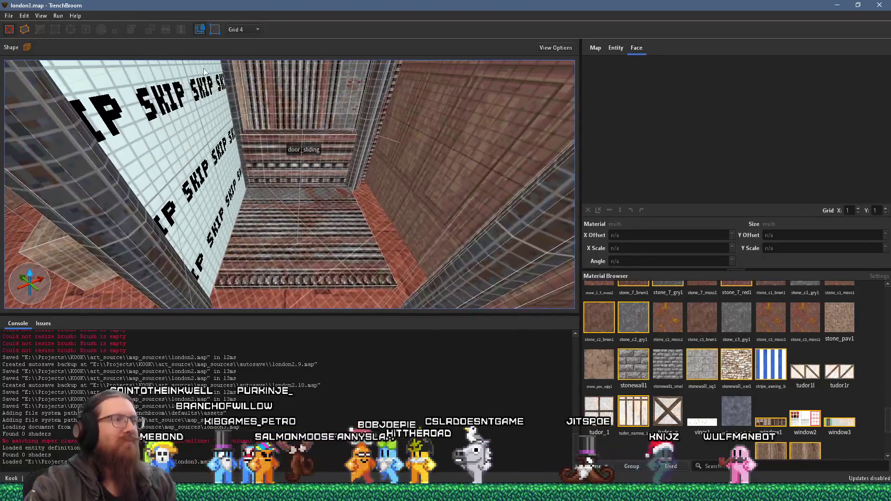
pyautogui.moveTo(249, 107)
pyautogui.mouseDown()
pyautogui.moveTo(238, 85)
pyautogui.moveTo(252, 88)
pyautogui.mouseUp()
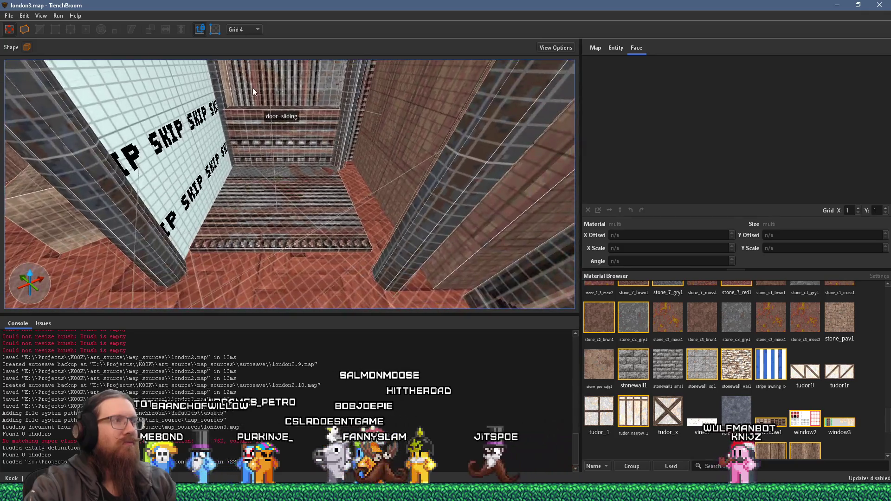
pyautogui.hotkey('alt', 'Tab')
pyautogui.hotkey('alt', 'Tab')
pyautogui.hotkey('alt', 'Tab')
pyautogui.hotkey('alt', 'Tab')
pyautogui.hotkey('alt', 'Tab')
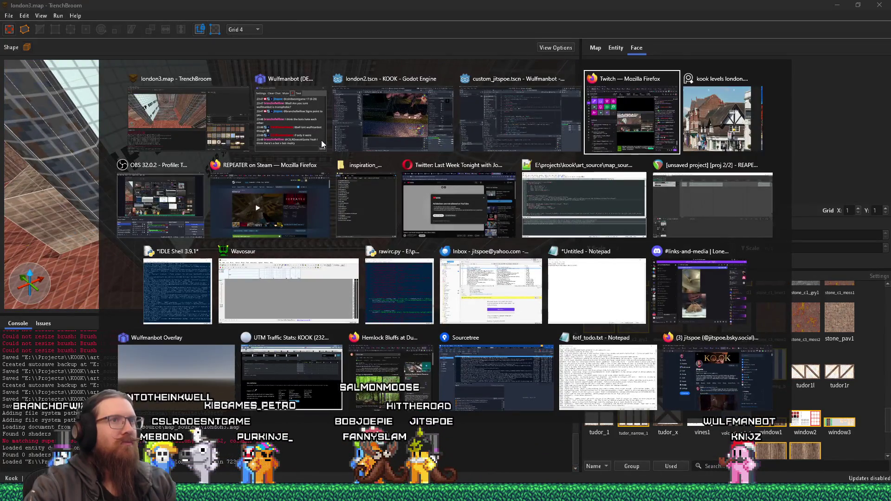
# Zoom and pan the PureRef board onto the ornate elevator photos, then return to TrenchBroom.
pyautogui.scroll(10, 493, 161)
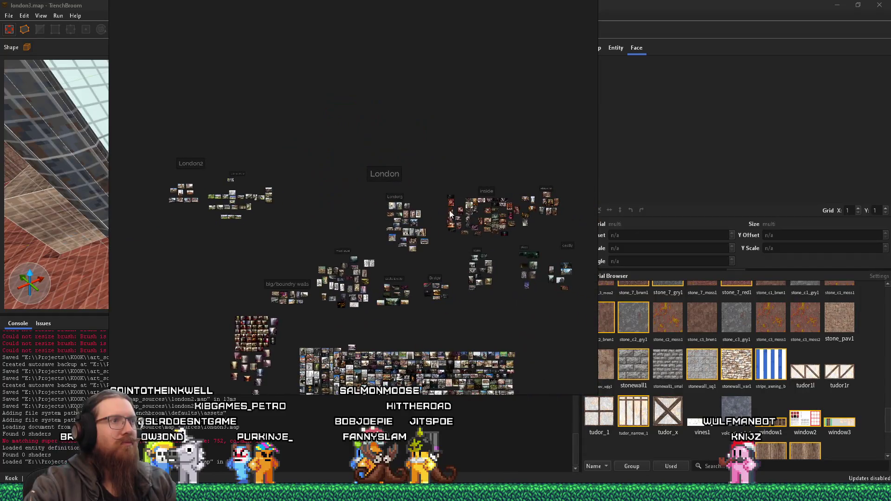
pyautogui.scroll(6, 471, 195)
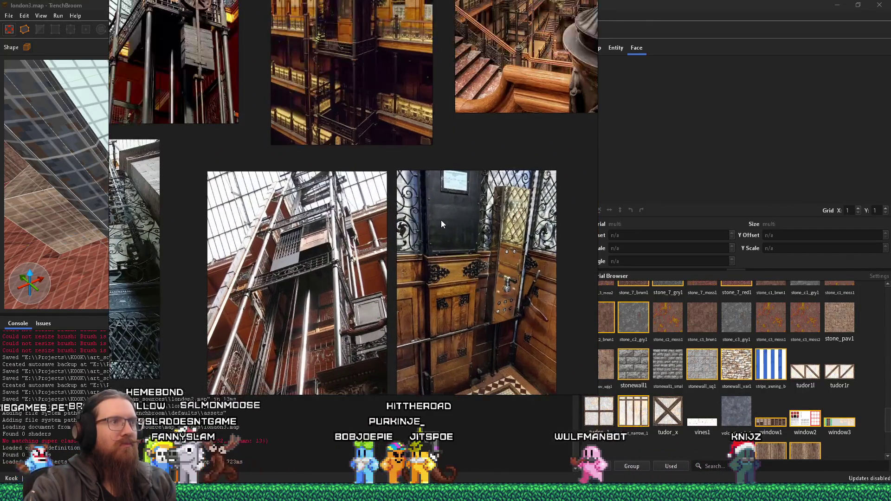
pyautogui.scroll(2, 441, 220)
pyautogui.moveTo(439, 218)
pyautogui.mouseDown()
pyautogui.moveTo(416, 228)
pyautogui.moveTo(408, 313)
pyautogui.mouseUp()
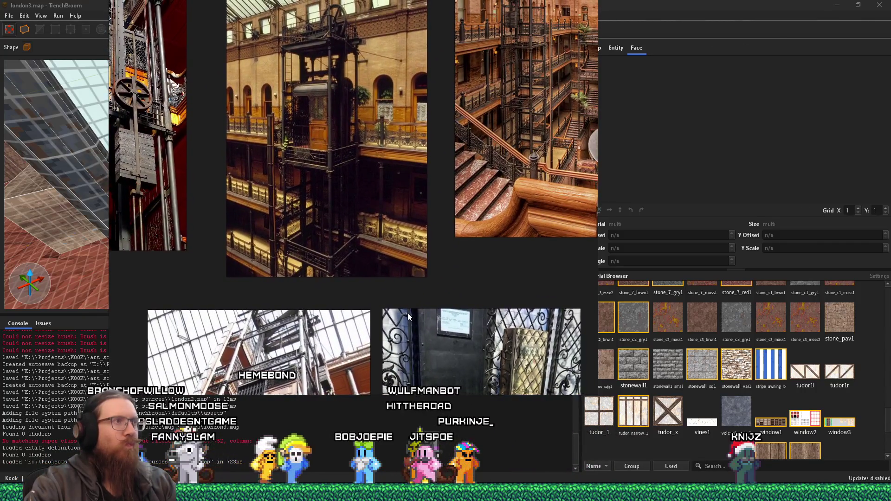
pyautogui.scroll(5, 231, 93)
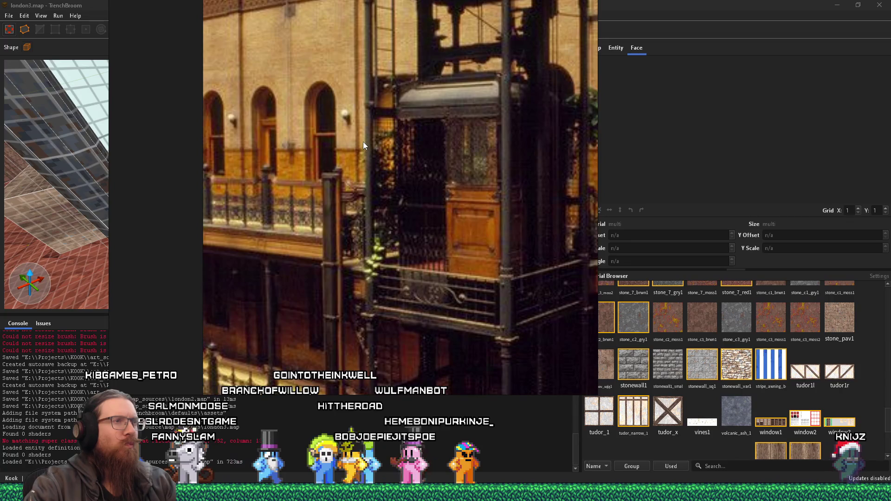
pyautogui.scroll(-5, 363, 141)
pyautogui.scroll(-2, 336, 139)
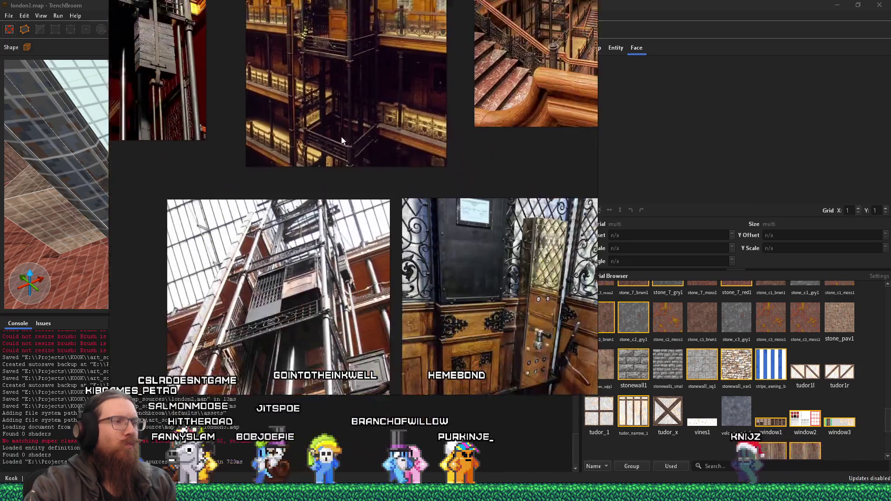
pyautogui.moveTo(341, 137); pyautogui.dragTo(325, 74)
pyautogui.scroll(1, 317, 180)
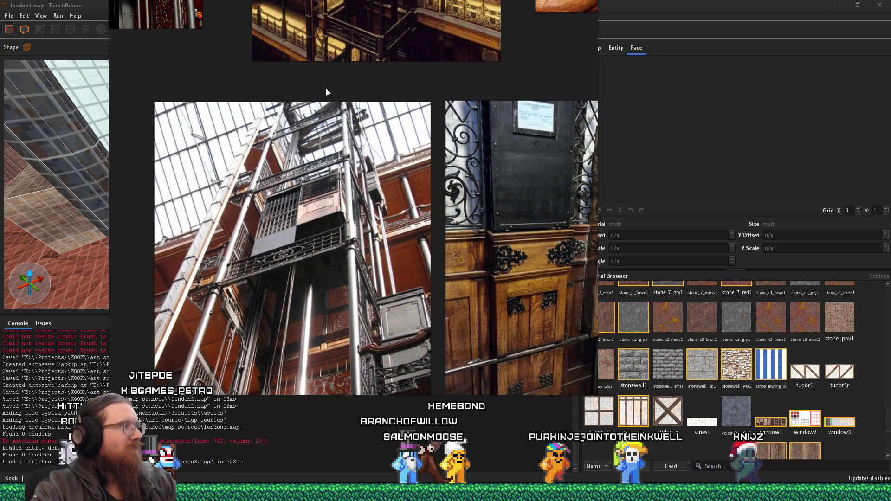
pyautogui.scroll(-2, 328, 130)
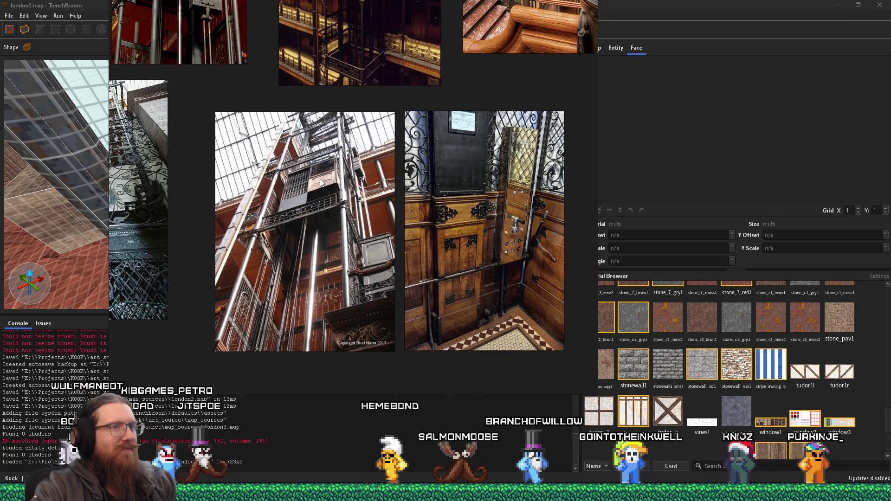
pyautogui.click(677, 359)
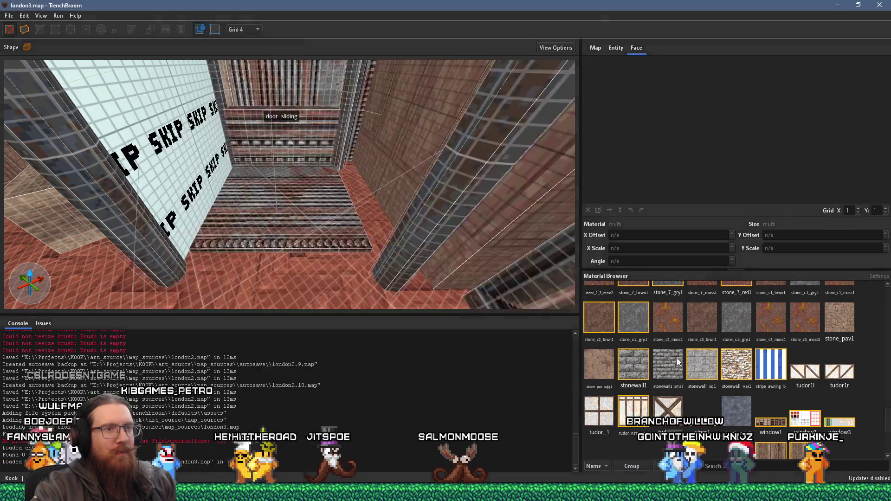
# Scroll the Material Browser to the wood textures and fly around the elevator shaft room.
pyautogui.scroll(-2, 678, 355)
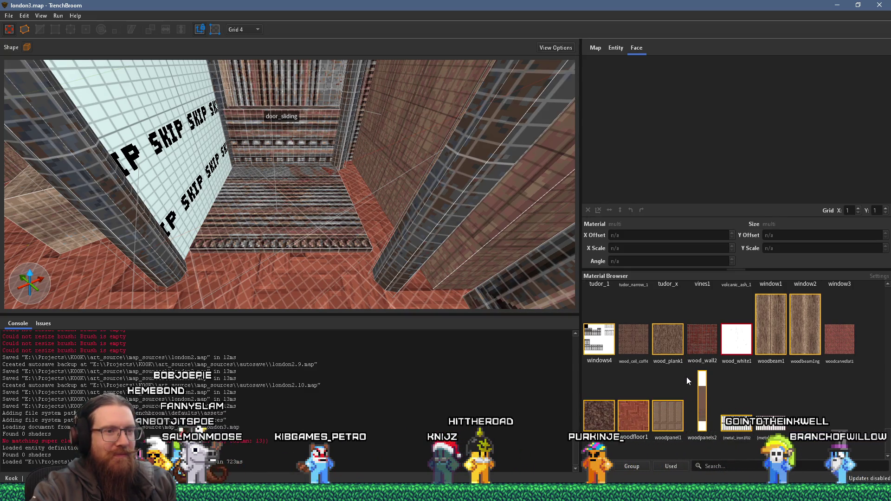
pyautogui.press('a')
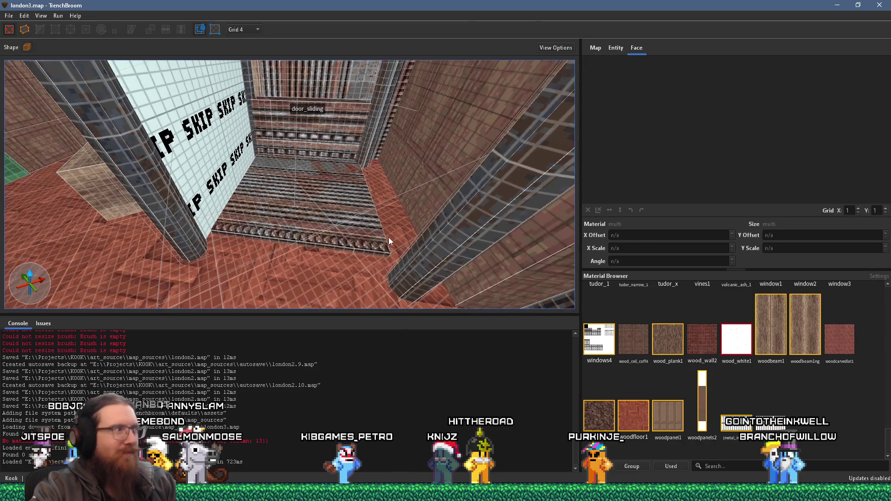
pyautogui.press('w')
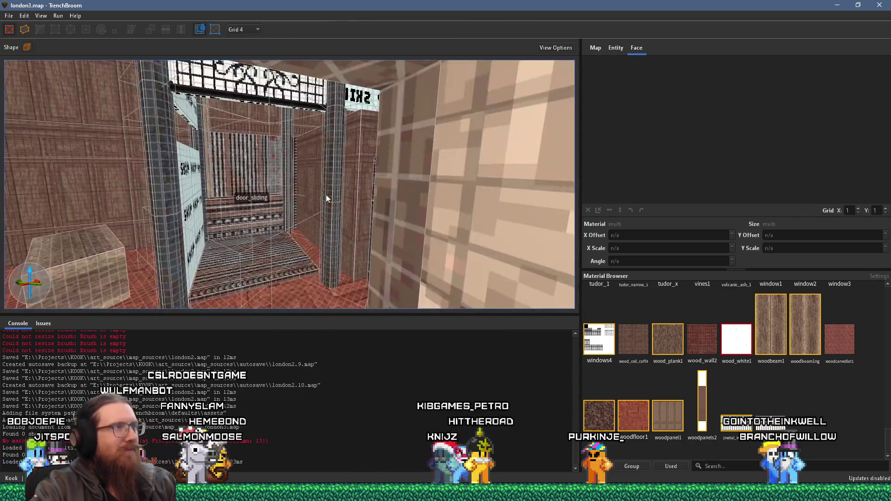
pyautogui.press('s')
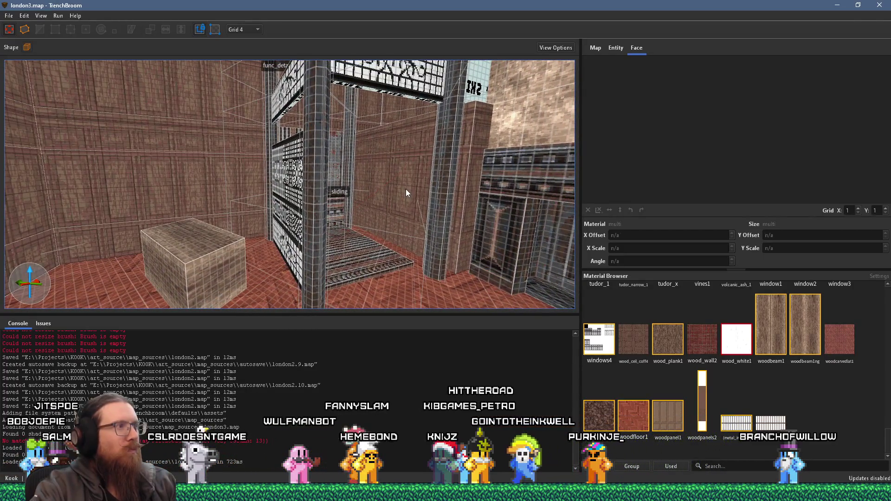
pyautogui.hotkey('alt', 'Tab')
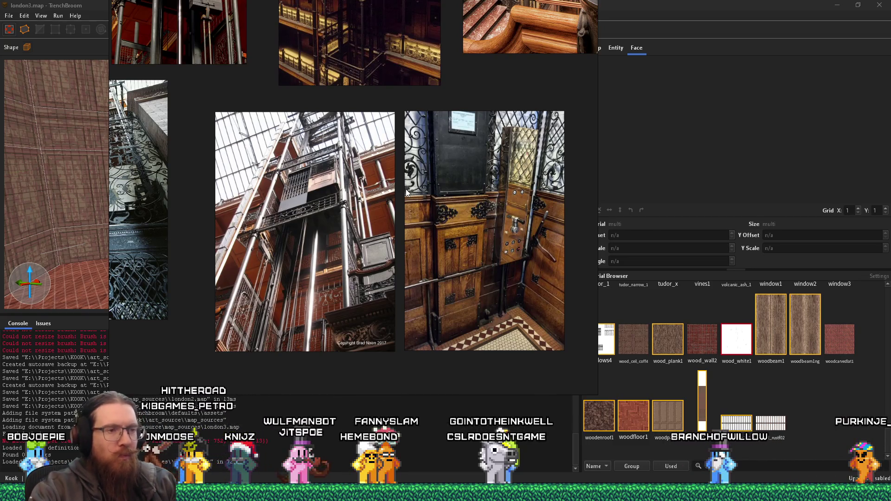
# Compare the map's woodpanels2 elevator room against the PureRef close-ups of the wood-panelled car.
pyautogui.moveTo(214, 201); pyautogui.dragTo(241, 214)
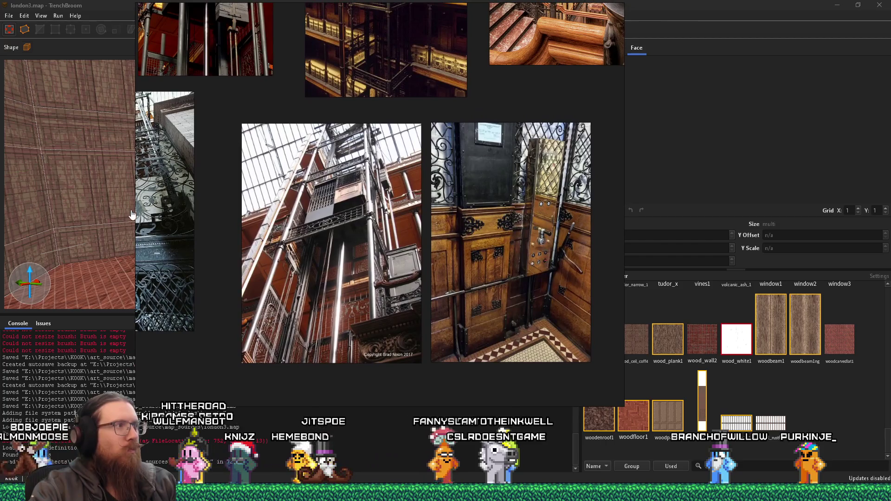
pyautogui.click(90, 5)
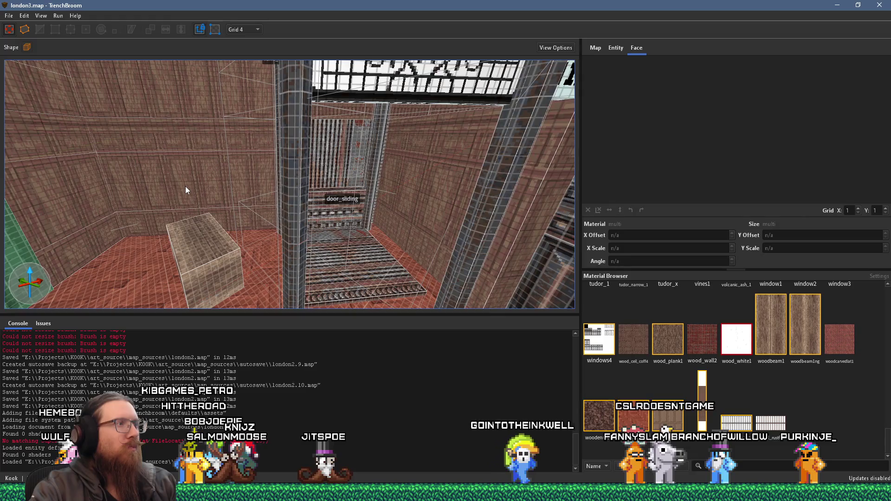
pyautogui.moveTo(185, 186); pyautogui.dragTo(202, 172)
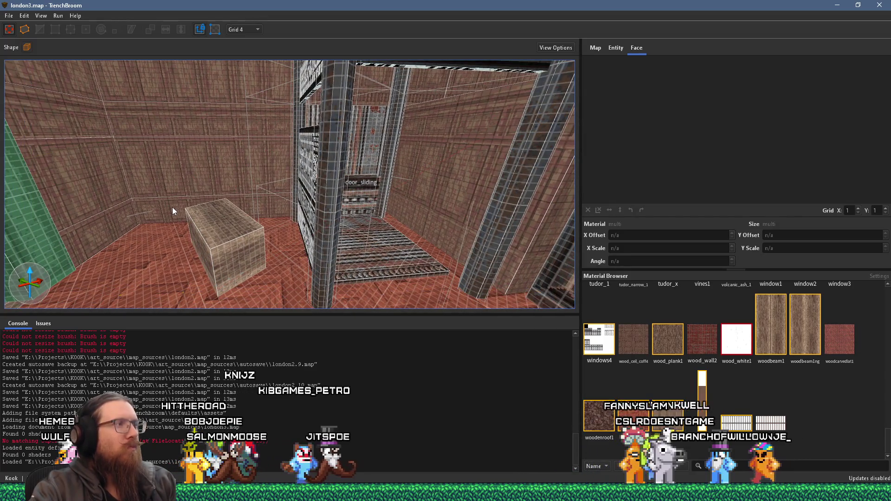
pyautogui.hotkey('alt', 'Tab')
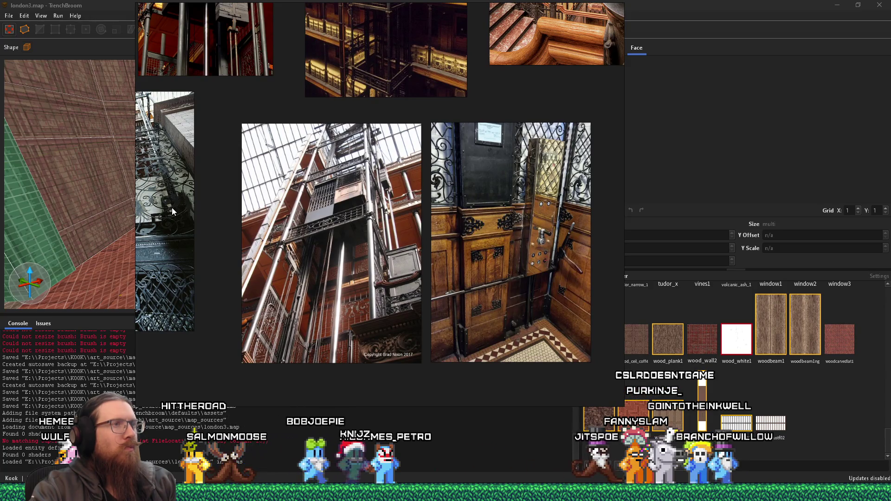
pyautogui.scroll(2, 486, 248)
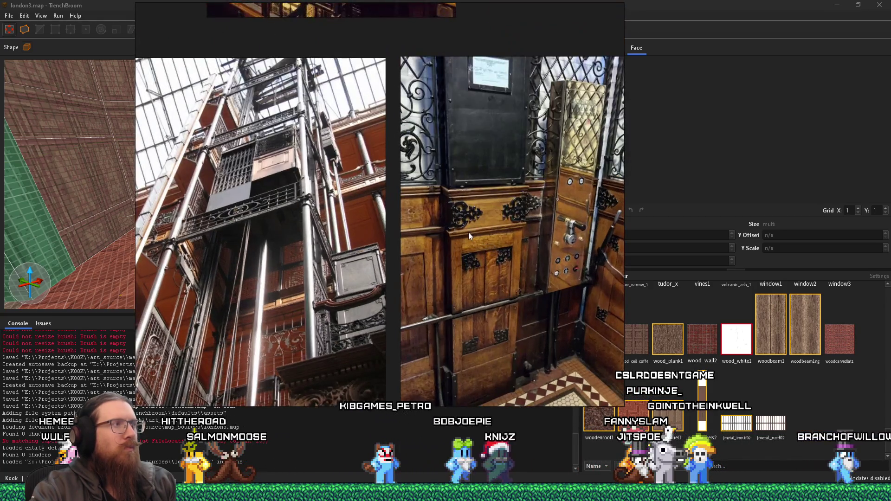
pyautogui.hotkey('alt', 'Tab')
pyautogui.moveTo(458, 235)
pyautogui.mouseDown()
pyautogui.moveTo(272, 188)
pyautogui.moveTo(339, 180)
pyautogui.moveTo(402, 156)
pyautogui.moveTo(366, 148)
pyautogui.moveTo(300, 153)
pyautogui.moveTo(350, 156)
pyautogui.moveTo(235, 246)
pyautogui.moveTo(258, 182)
pyautogui.moveTo(186, 237)
pyautogui.moveTo(160, 211)
pyautogui.moveTo(199, 214)
pyautogui.moveTo(214, 239)
pyautogui.mouseUp()
# Stretch the woodpanels2 wall brush into a 64-unit-tall low box beside the lattice cage.
pyautogui.click(262, 181)
pyautogui.press('s')
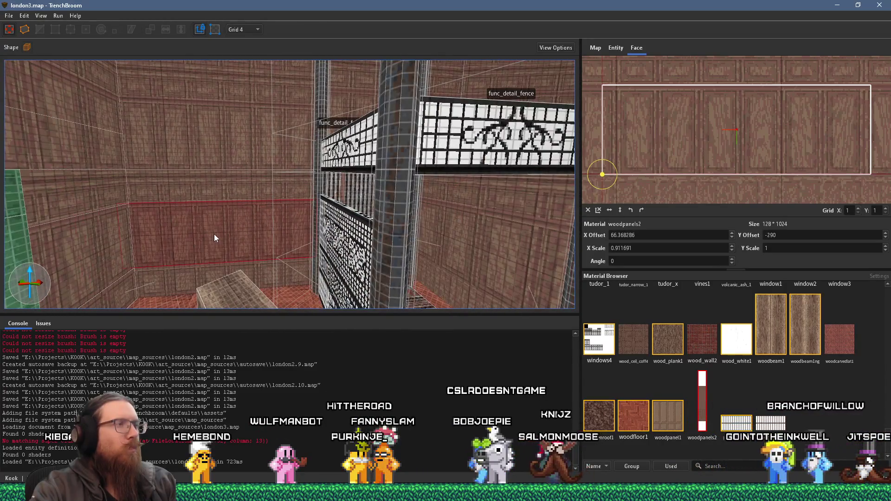
pyautogui.click(258, 253)
pyautogui.moveTo(210, 232)
pyautogui.mouseDown()
pyautogui.moveTo(229, 235)
pyautogui.moveTo(266, 270)
pyautogui.moveTo(375, 297)
pyautogui.mouseUp()
pyautogui.press('w')
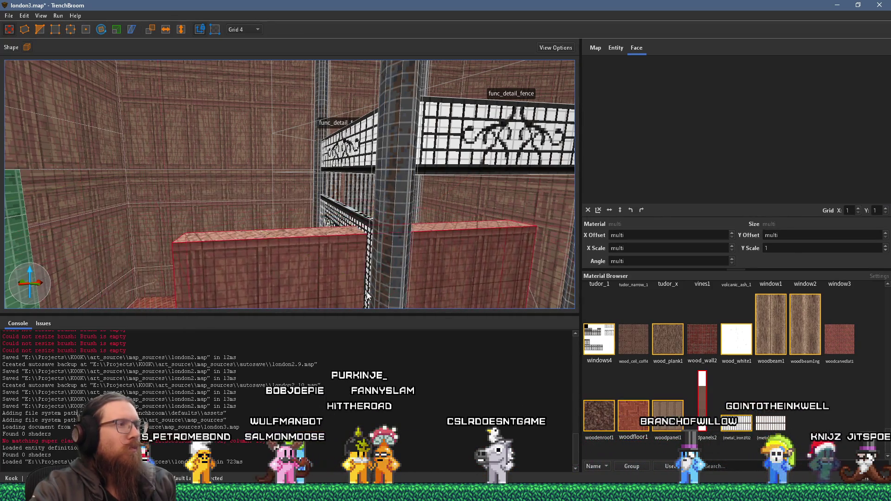
pyautogui.moveTo(289, 278)
pyautogui.mouseDown()
pyautogui.moveTo(288, 234)
pyautogui.moveTo(238, 235)
pyautogui.moveTo(313, 260)
pyautogui.moveTo(192, 252)
pyautogui.moveTo(332, 249)
pyautogui.mouseUp()
pyautogui.scroll(-5, 332, 252)
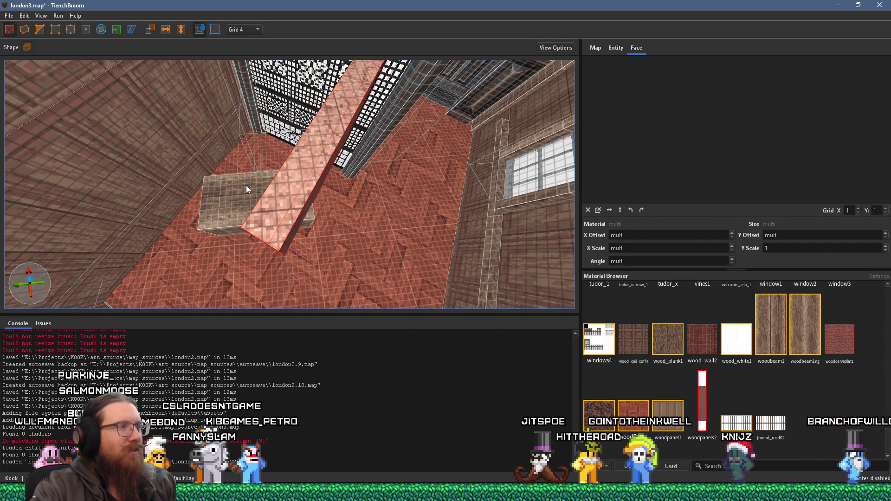
# Orbit and zoom around the long low box to inspect it, including an edge-on view.
pyautogui.scroll(2, 246, 185)
pyautogui.scroll(2, 247, 186)
pyautogui.moveTo(260, 197)
pyautogui.mouseDown()
pyautogui.moveTo(272, 205)
pyautogui.moveTo(230, 224)
pyautogui.moveTo(221, 188)
pyautogui.moveTo(235, 202)
pyautogui.moveTo(173, 226)
pyautogui.mouseUp()
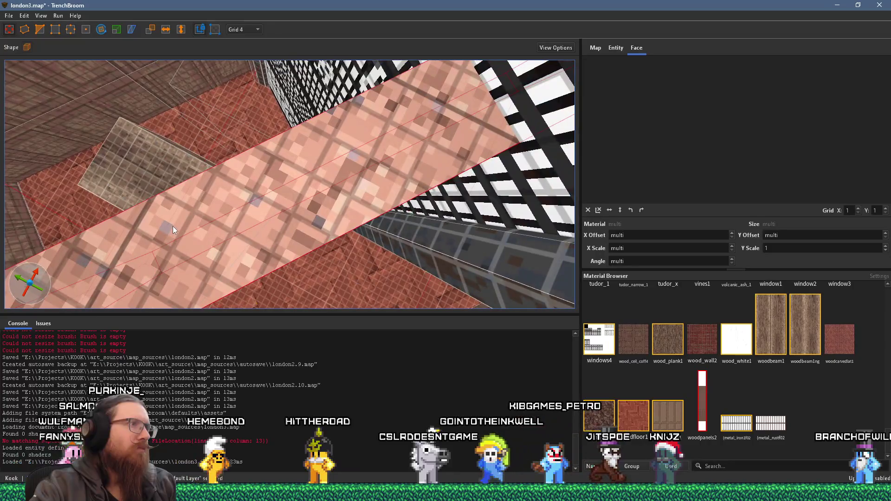
pyautogui.scroll(-10, 182, 218)
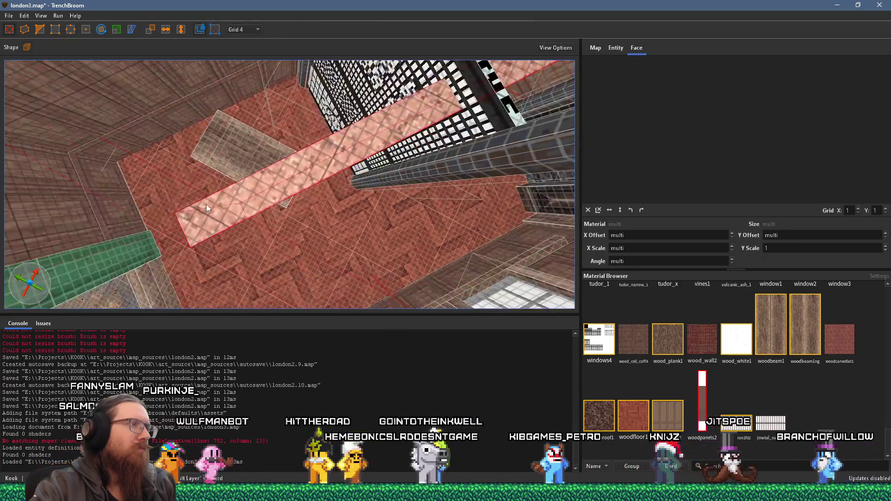
pyautogui.scroll(-3, 206, 204)
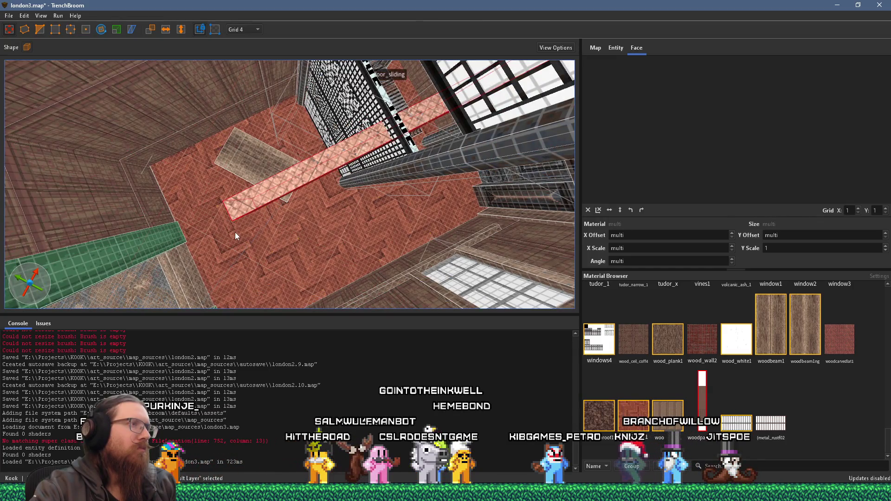
pyautogui.scroll(10, 235, 232)
pyautogui.scroll(-15, 220, 207)
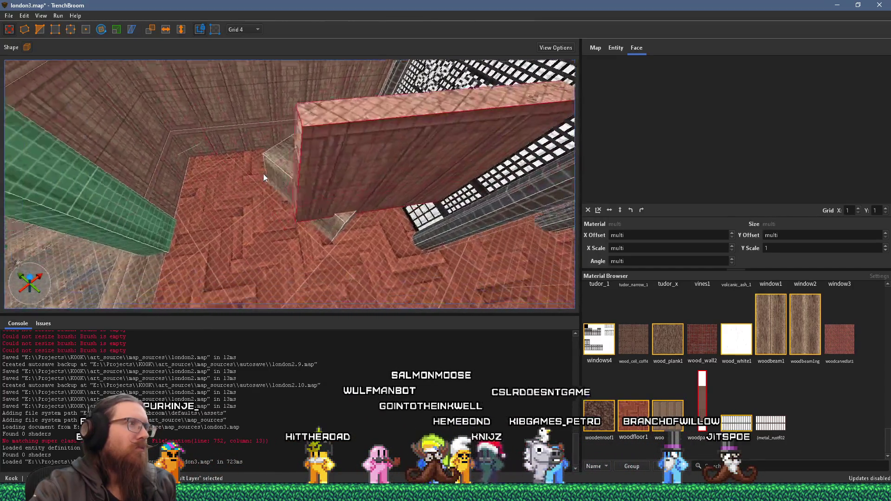
pyautogui.scroll(10, 397, 287)
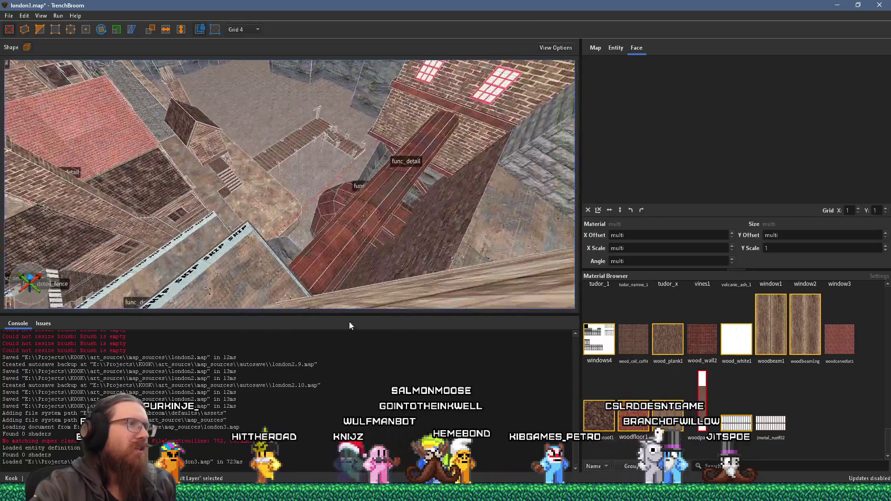
pyautogui.scroll(10, 132, 195)
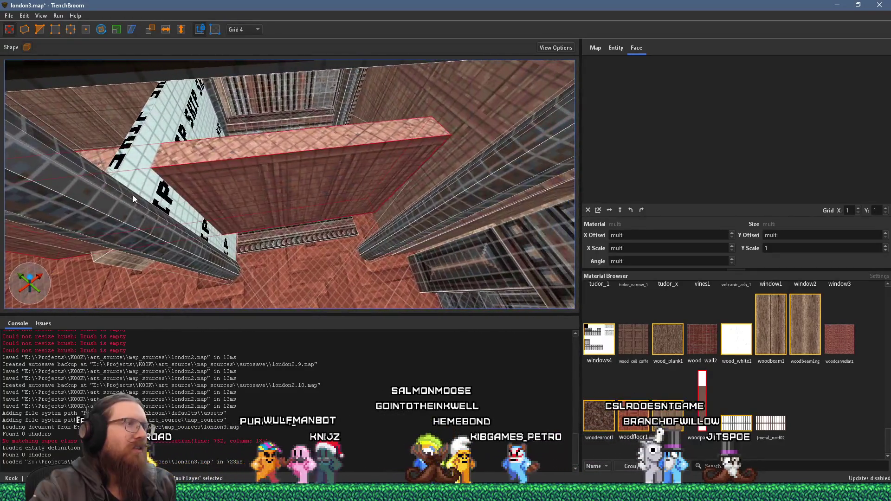
pyautogui.moveTo(204, 171)
pyautogui.mouseDown()
pyautogui.moveTo(157, 155)
pyautogui.moveTo(156, 101)
pyautogui.moveTo(153, 133)
pyautogui.moveTo(206, 145)
pyautogui.mouseUp()
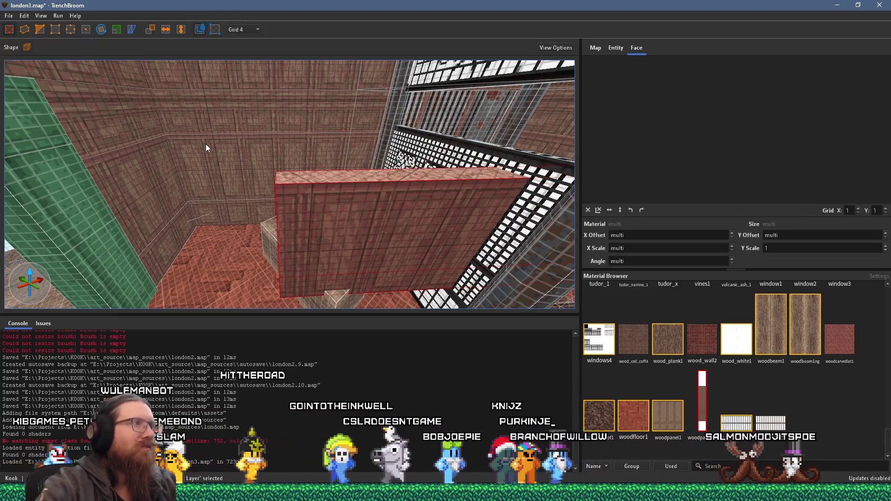
pyautogui.moveTo(267, 171)
pyautogui.mouseDown()
pyautogui.moveTo(313, 171)
pyautogui.moveTo(254, 144)
pyautogui.moveTo(168, 144)
pyautogui.mouseUp()
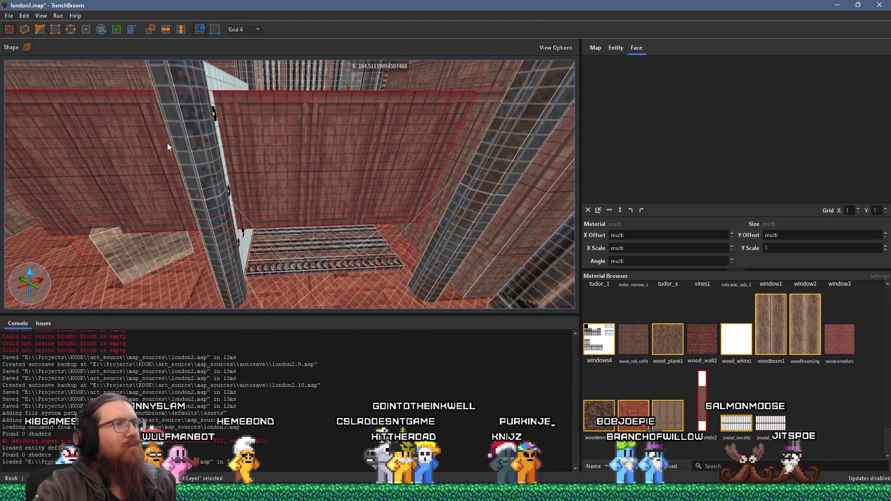
pyautogui.hotkey('alt', 'Tab')
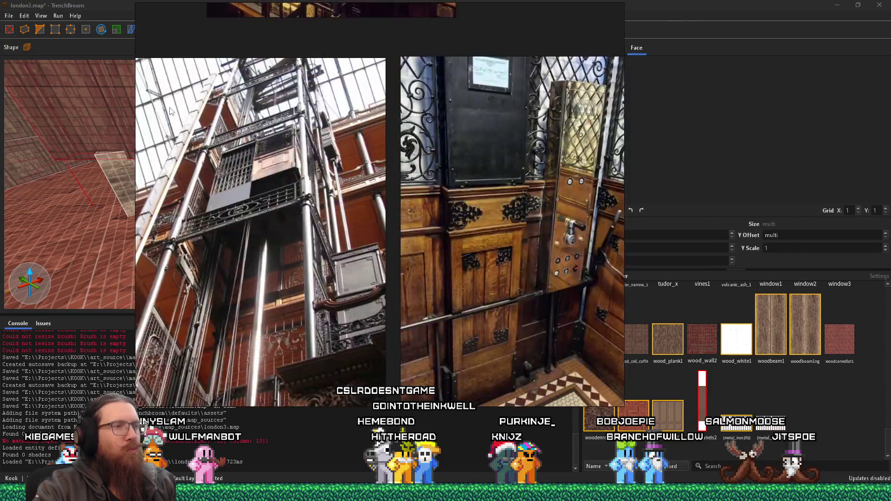
# Clear the selection and draw a new brush along the wall beside the sliding door.
pyautogui.hotkey('alt', 'Tab')
pyautogui.press('a')
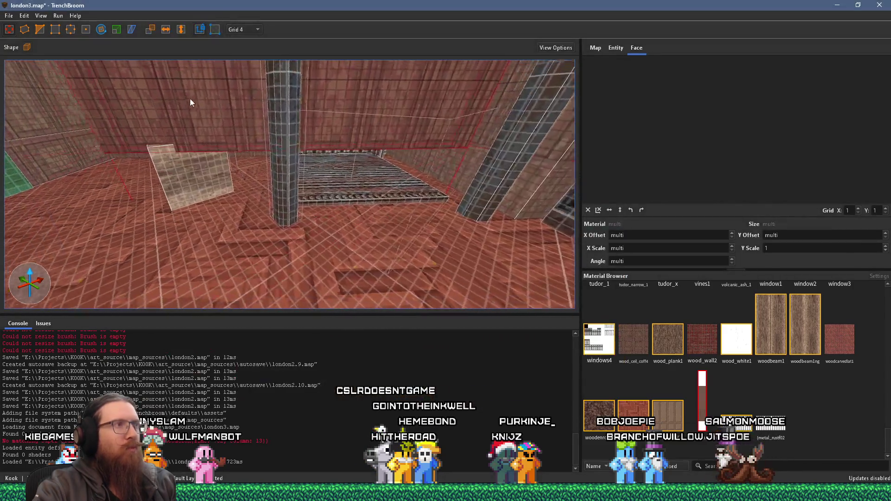
pyautogui.press('w')
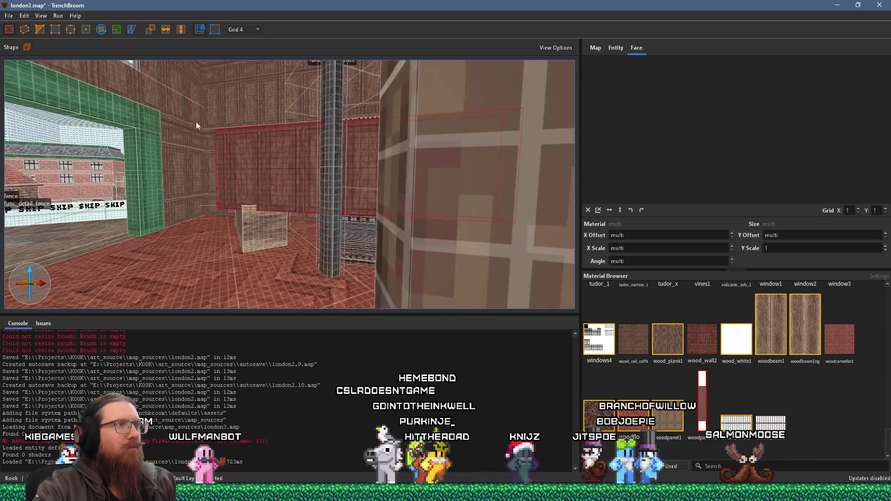
pyautogui.press('s')
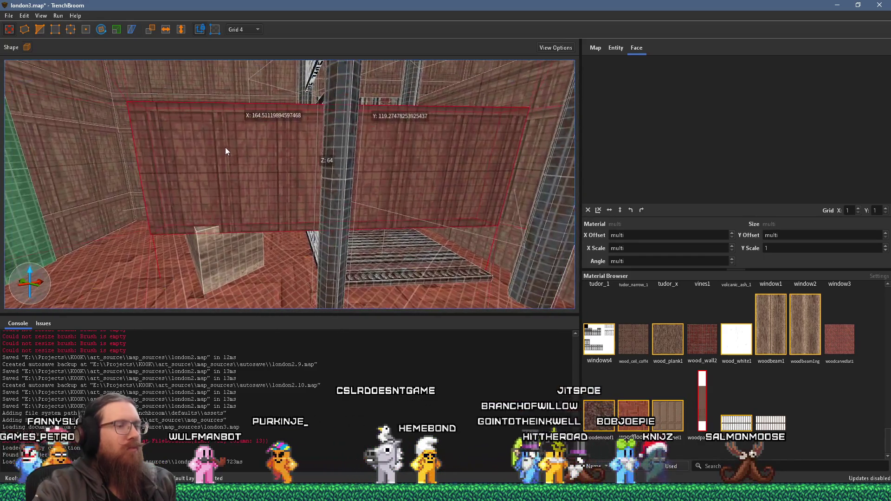
pyautogui.press('Escape')
pyautogui.press('w')
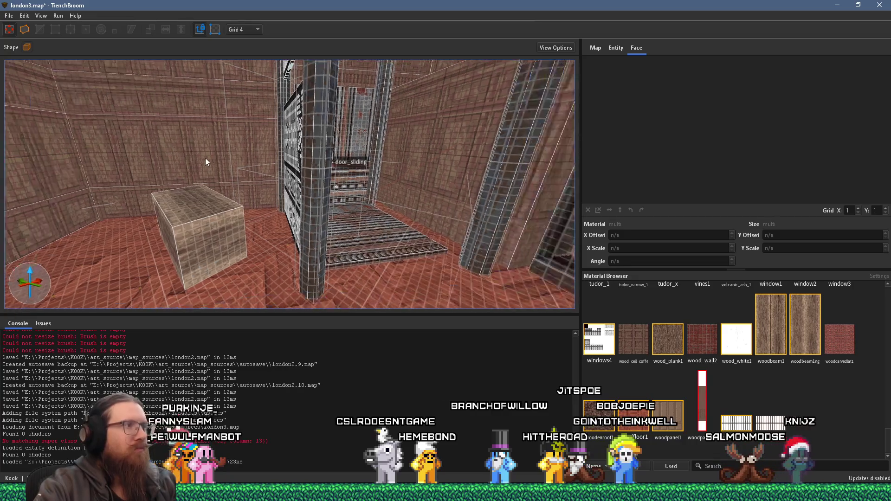
pyautogui.press('s')
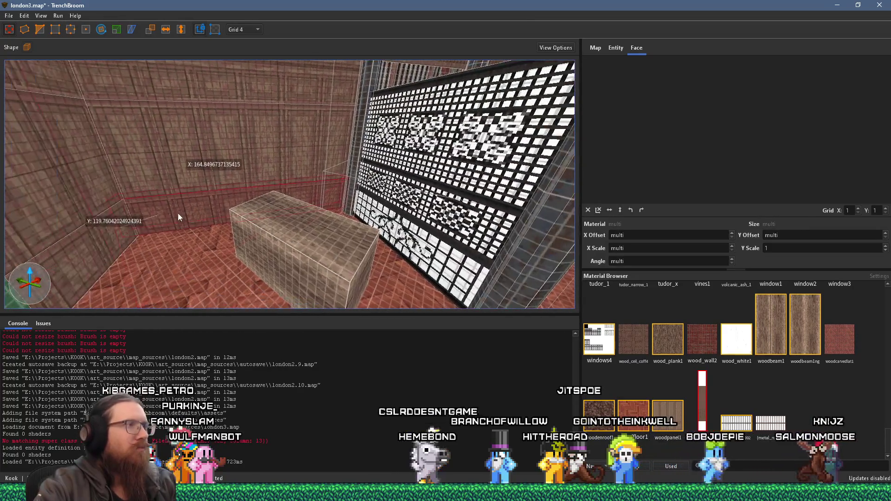
pyautogui.moveTo(208, 204)
pyautogui.mouseDown()
pyautogui.moveTo(314, 267)
pyautogui.moveTo(352, 274)
pyautogui.moveTo(346, 267)
pyautogui.moveTo(357, 263)
pyautogui.mouseUp()
# Pull in the new brush's left and right ends to shrink it to about 32×27×32.
pyautogui.press('a')
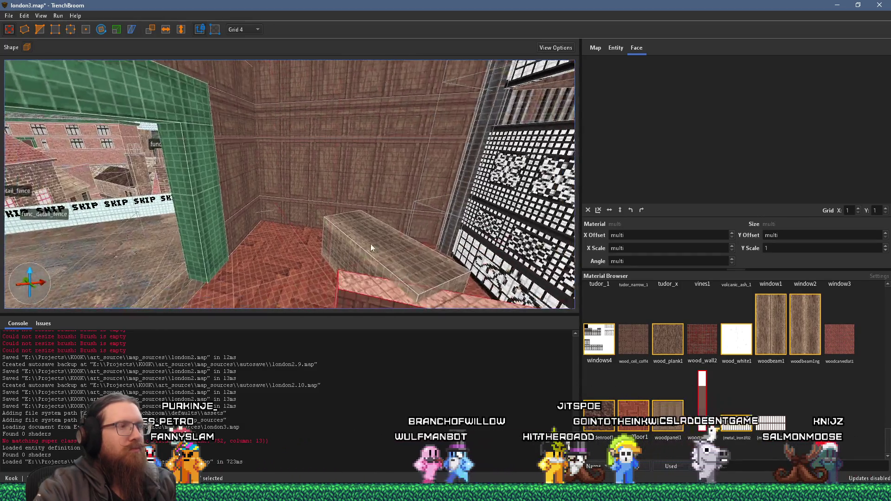
pyautogui.press('a')
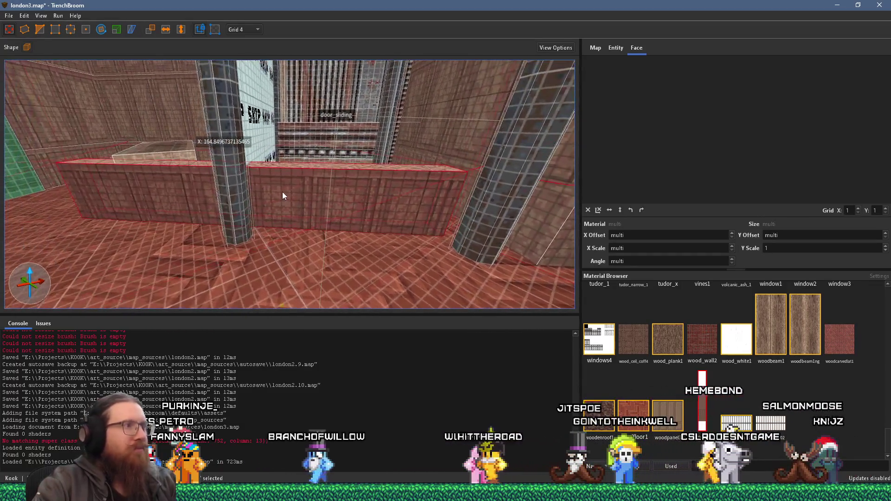
pyautogui.press('a')
pyautogui.moveTo(102, 199); pyautogui.dragTo(90, 199)
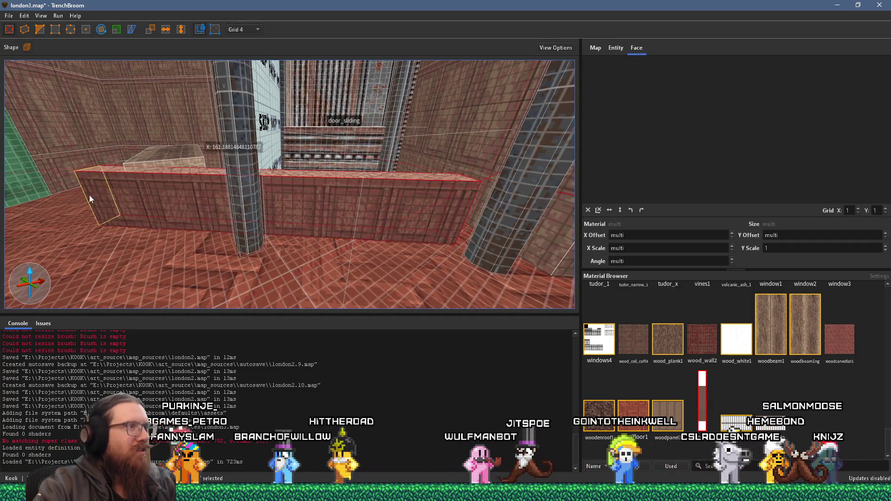
pyautogui.press('w')
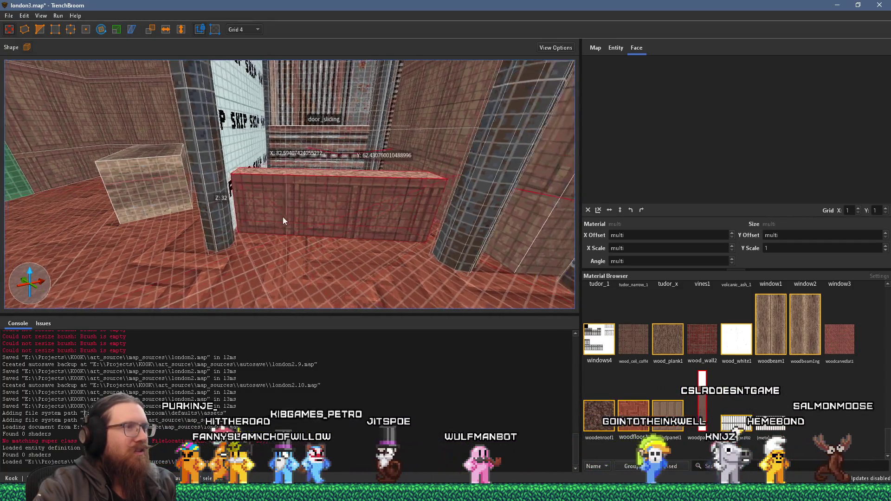
pyautogui.moveTo(489, 222); pyautogui.dragTo(475, 225)
pyautogui.press('w')
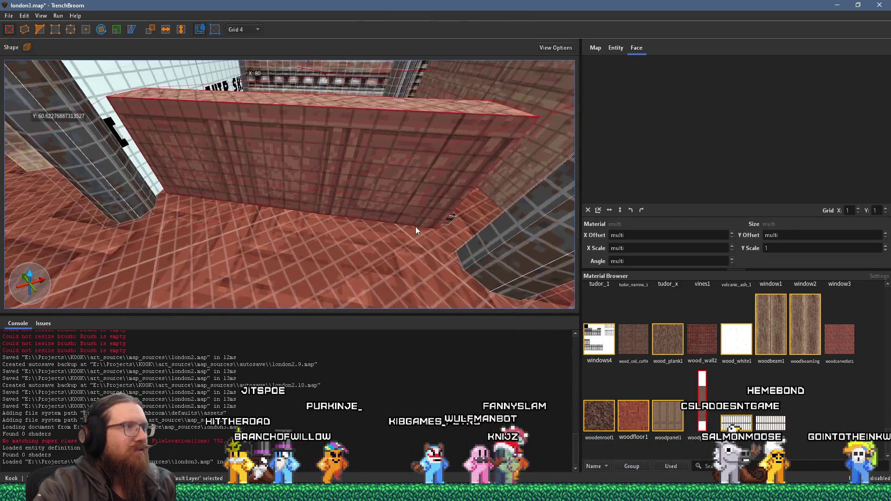
pyautogui.press('s')
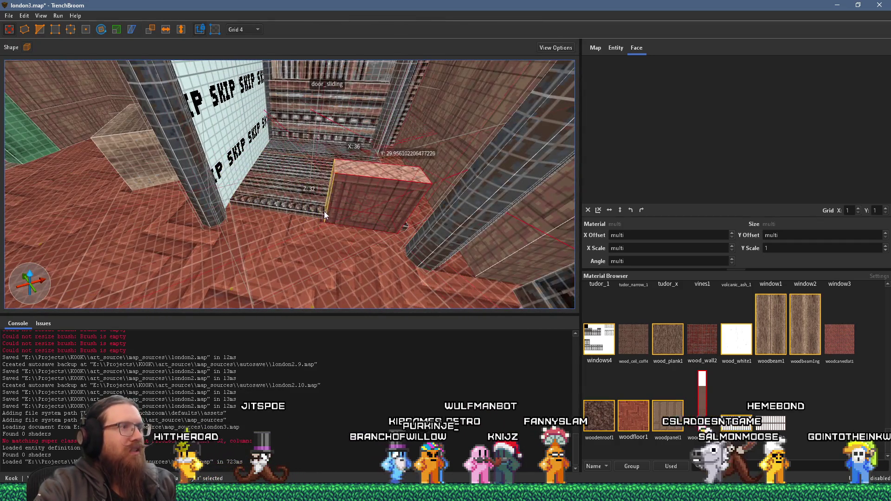
# Pick the small block's woodpanels2 face and select the whole block brush.
pyautogui.press('w')
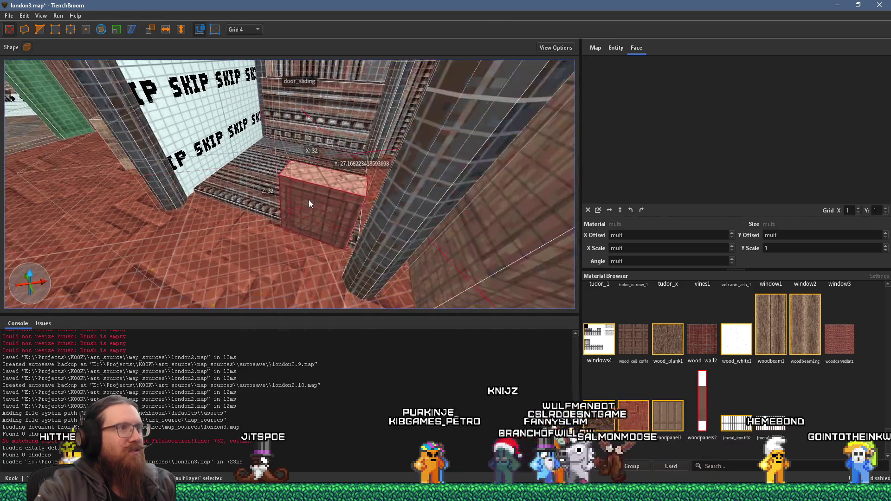
pyautogui.keyDown('shift'); pyautogui.click(338, 225); pyautogui.keyUp('shift')
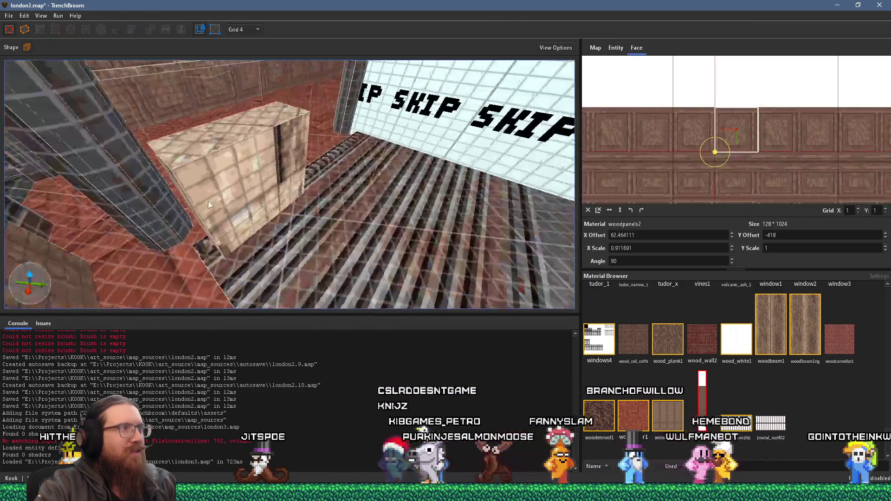
pyautogui.click(399, 258)
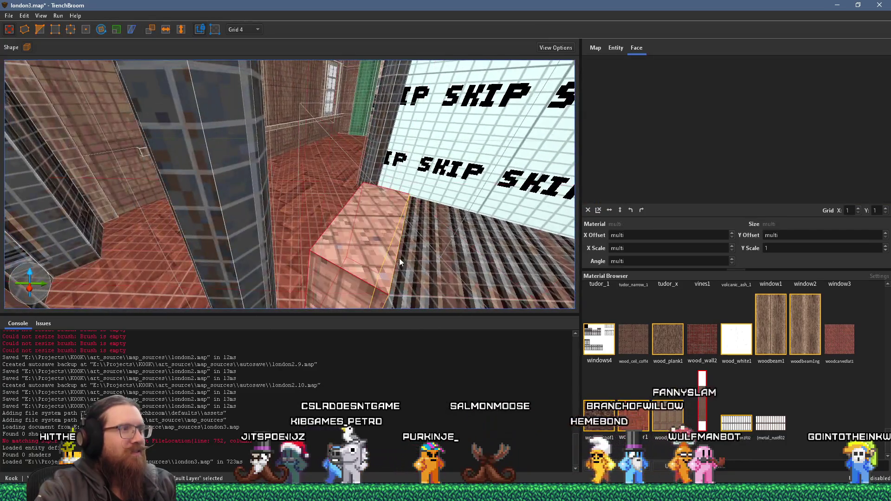
pyautogui.press('s')
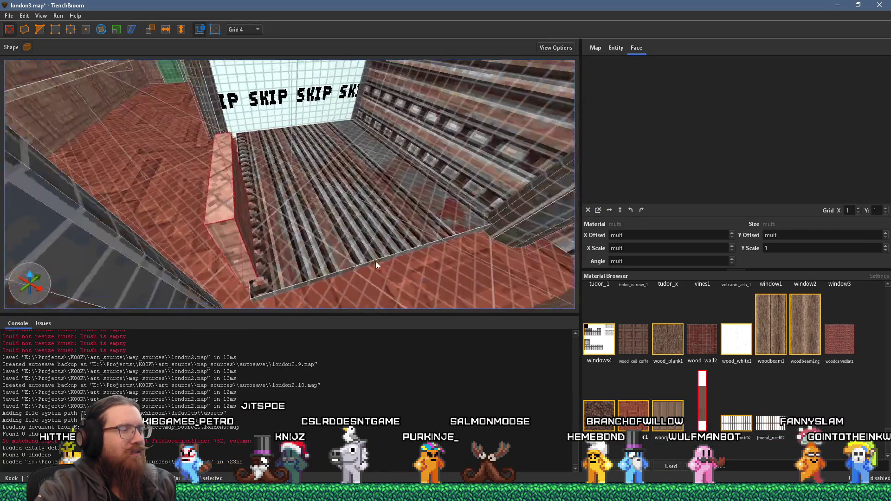
pyautogui.press('w')
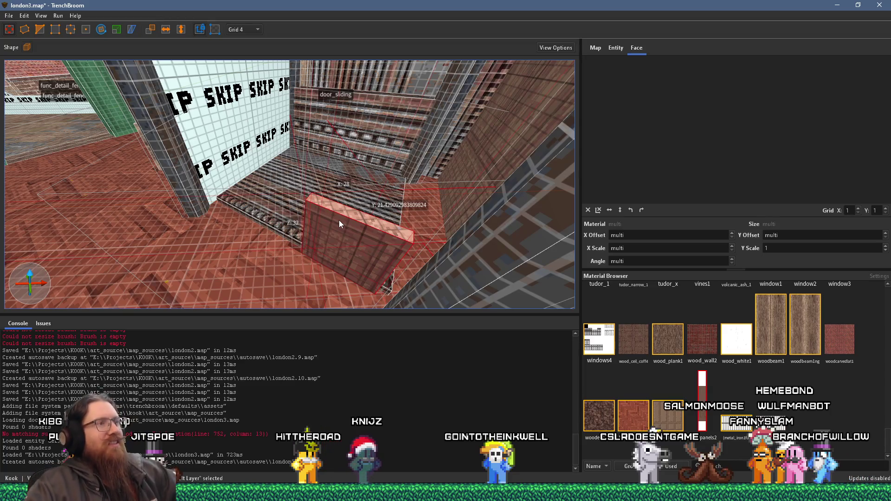
pyautogui.moveTo(305, 242)
pyautogui.mouseDown()
pyautogui.moveTo(357, 236)
pyautogui.moveTo(299, 229)
pyautogui.moveTo(313, 230)
pyautogui.moveTo(264, 251)
pyautogui.moveTo(235, 241)
pyautogui.moveTo(260, 205)
pyautogui.moveTo(228, 199)
pyautogui.moveTo(559, 305)
pyautogui.mouseUp()
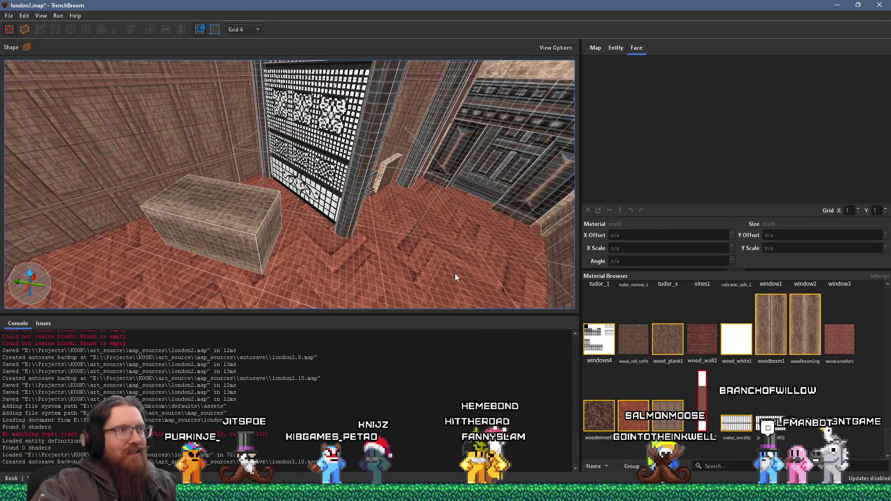
# Sample the left wall's woodpanels2 material and draw a new small brush on the floor.
pyautogui.click(190, 170)
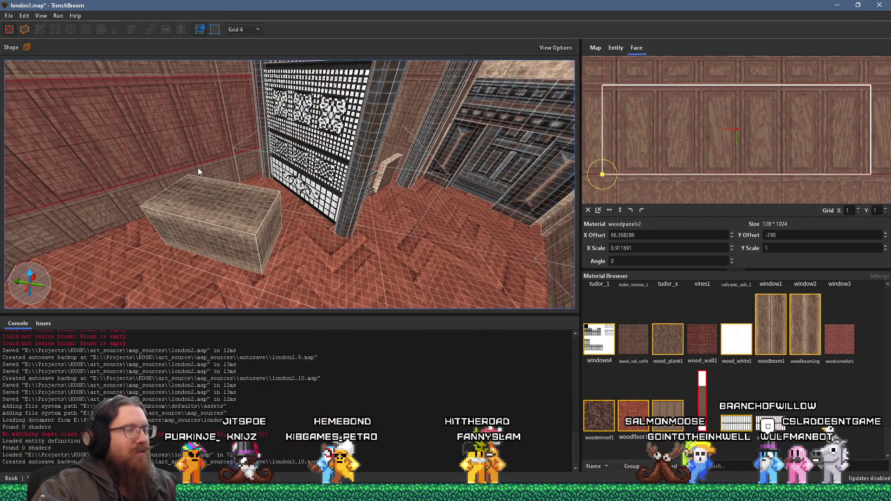
pyautogui.press('Escape')
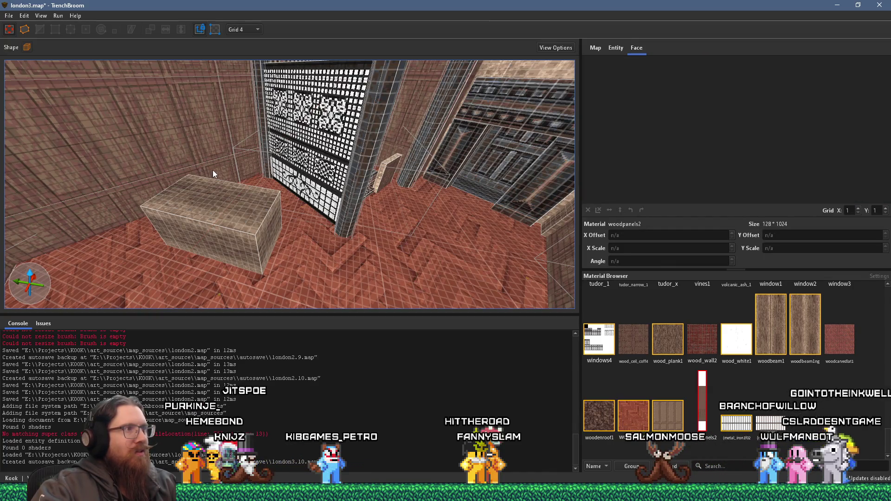
pyautogui.click(213, 170)
pyautogui.moveTo(285, 270)
pyautogui.mouseDown()
pyautogui.moveTo(332, 239)
pyautogui.moveTo(325, 219)
pyautogui.moveTo(299, 222)
pyautogui.moveTo(299, 195)
pyautogui.moveTo(266, 194)
pyautogui.moveTo(214, 154)
pyautogui.moveTo(224, 177)
pyautogui.moveTo(208, 155)
pyautogui.moveTo(222, 137)
pyautogui.moveTo(233, 203)
pyautogui.moveTo(250, 194)
pyautogui.mouseUp()
pyautogui.scroll(-5, 250, 190)
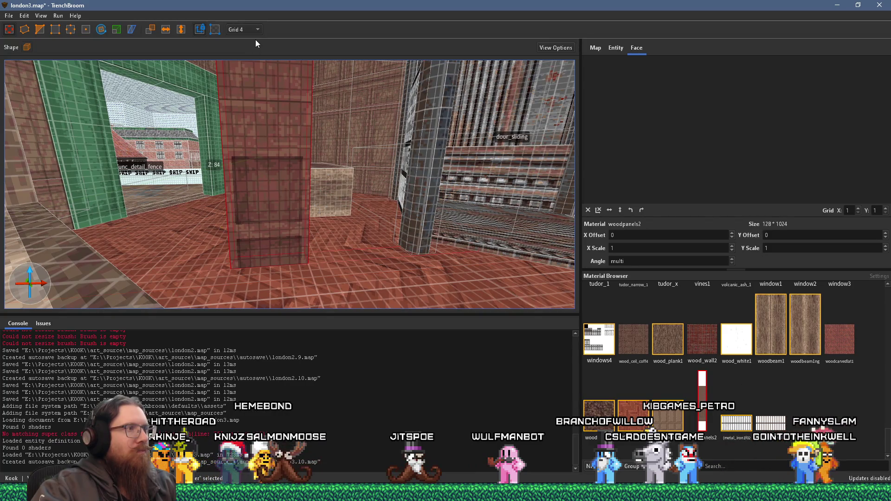
# Raise the woodpanels2 brush's top, extend its bottom below the floor, and shift it left.
pyautogui.moveTo(255, 74); pyautogui.dragTo(254, 150)
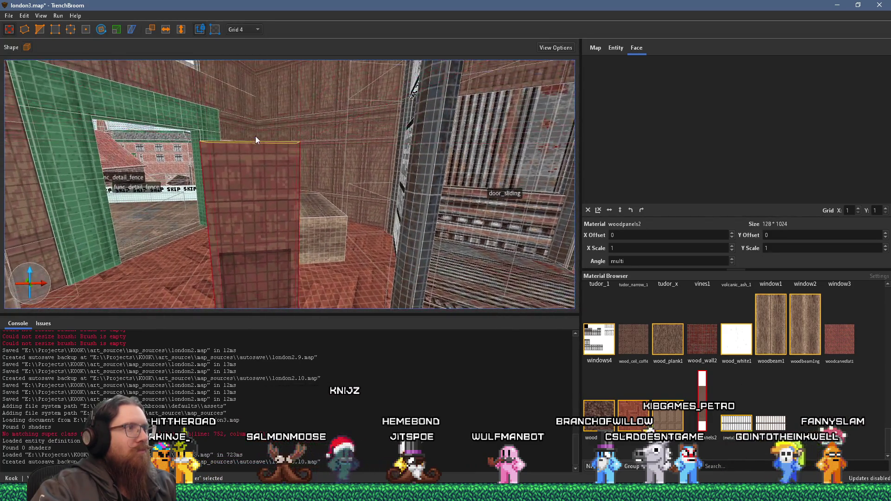
pyautogui.moveTo(247, 70); pyautogui.dragTo(243, 171)
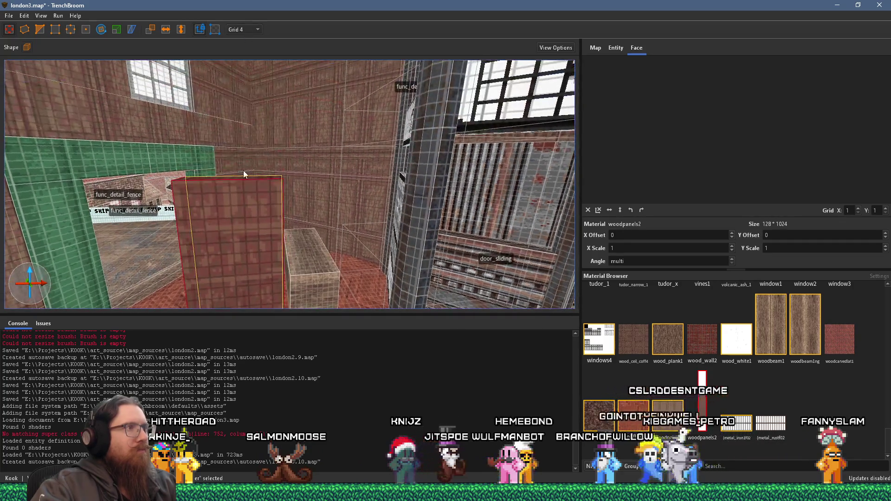
pyautogui.moveTo(242, 134)
pyautogui.mouseDown()
pyautogui.moveTo(237, 30)
pyautogui.moveTo(230, 165)
pyautogui.moveTo(255, 251)
pyautogui.moveTo(223, 190)
pyautogui.mouseUp()
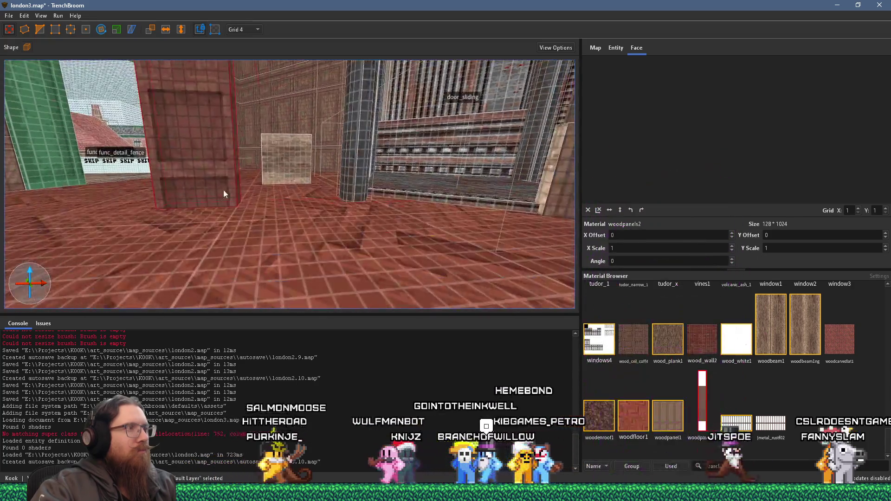
pyautogui.moveTo(202, 107)
pyautogui.mouseDown()
pyautogui.moveTo(194, 249)
pyautogui.moveTo(207, 64)
pyautogui.moveTo(197, 280)
pyautogui.moveTo(204, 110)
pyautogui.moveTo(191, 266)
pyautogui.moveTo(198, 161)
pyautogui.moveTo(216, 226)
pyautogui.moveTo(205, 221)
pyautogui.moveTo(213, 217)
pyautogui.moveTo(203, 243)
pyautogui.moveTo(249, 242)
pyautogui.mouseUp()
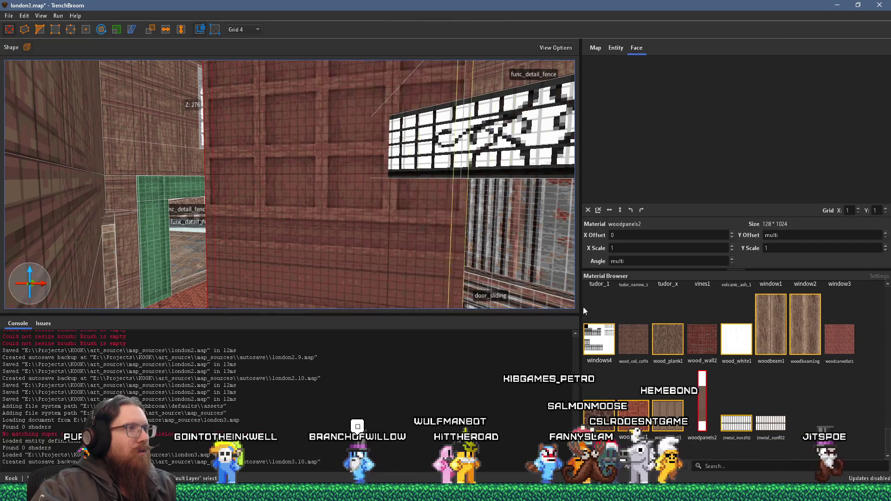
pyautogui.moveTo(556, 297)
pyautogui.mouseDown()
pyautogui.moveTo(446, 282)
pyautogui.moveTo(411, 229)
pyautogui.moveTo(369, 258)
pyautogui.moveTo(336, 177)
pyautogui.moveTo(319, 249)
pyautogui.mouseUp()
pyautogui.moveTo(226, 213)
pyautogui.mouseDown()
pyautogui.moveTo(9, 163)
pyautogui.moveTo(333, 201)
pyautogui.moveTo(330, 164)
pyautogui.moveTo(293, 131)
pyautogui.moveTo(309, 46)
pyautogui.moveTo(288, 213)
pyautogui.moveTo(339, 110)
pyautogui.moveTo(354, 30)
pyautogui.moveTo(318, 166)
pyautogui.mouseUp()
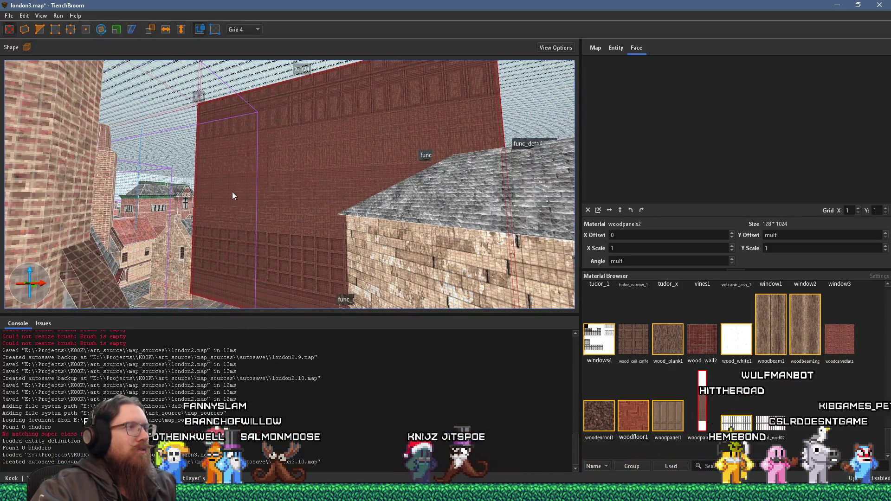
# Lower the wood-panelled wall brush into place.
pyautogui.moveTo(235, 227); pyautogui.dragTo(244, 241)
pyautogui.moveTo(260, 90); pyautogui.dragTo(265, 240)
pyautogui.moveTo(274, 307)
pyautogui.mouseDown()
pyautogui.moveTo(279, 265)
pyautogui.moveTo(343, 157)
pyautogui.moveTo(340, 394)
pyautogui.mouseUp()
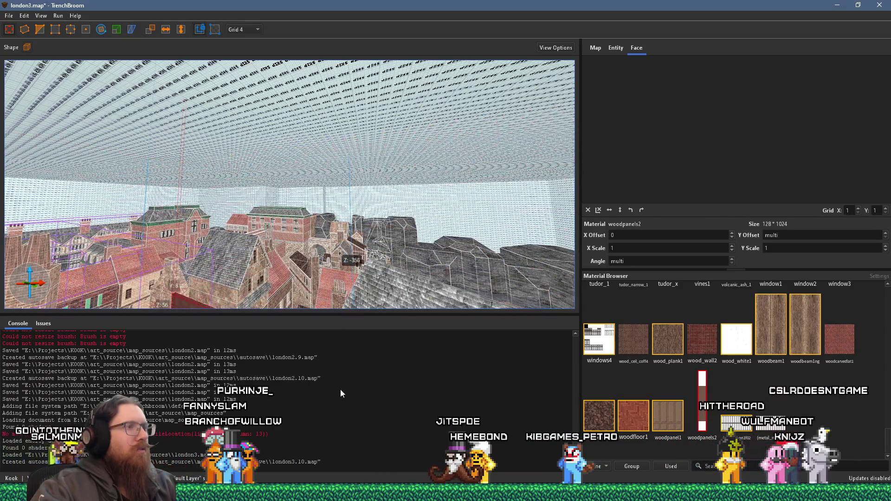
pyautogui.moveTo(324, 261)
pyautogui.mouseDown()
pyautogui.moveTo(366, 241)
pyautogui.moveTo(222, 126)
pyautogui.moveTo(282, 219)
pyautogui.mouseUp()
pyautogui.scroll(6, 282, 224)
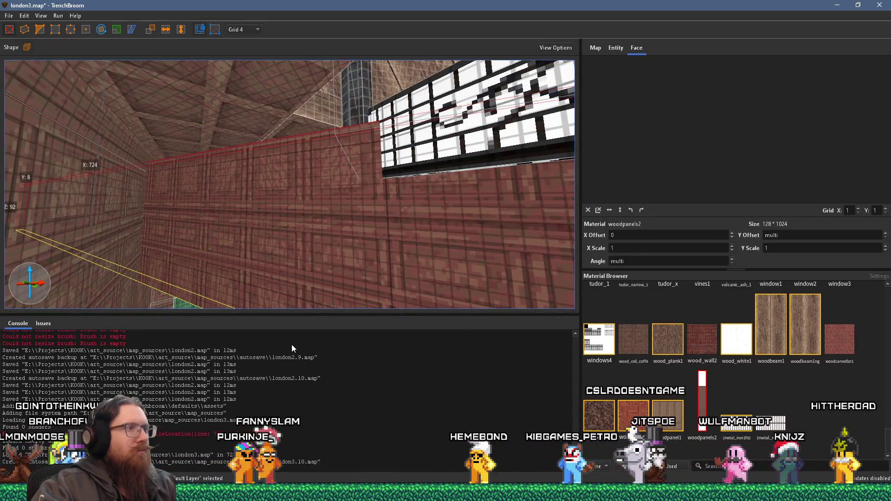
# Cut the brush to 64 units tall and trim its ends to reach the window.
pyautogui.hotkey('ctrl', 'z')
pyautogui.moveTo(294, 314)
pyautogui.mouseDown()
pyautogui.moveTo(321, 107)
pyautogui.moveTo(324, 199)
pyautogui.moveTo(354, 211)
pyautogui.moveTo(341, 218)
pyautogui.mouseUp()
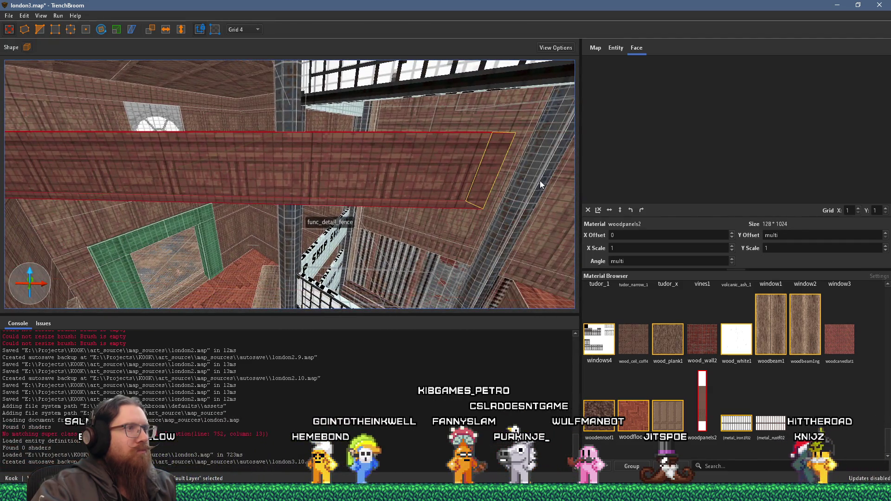
pyautogui.moveTo(540, 185); pyautogui.dragTo(383, 191)
pyautogui.moveTo(305, 195)
pyautogui.mouseDown()
pyautogui.moveTo(237, 187)
pyautogui.moveTo(244, 177)
pyautogui.mouseUp()
pyautogui.moveTo(71, 163)
pyautogui.mouseDown()
pyautogui.moveTo(48, 156)
pyautogui.moveTo(503, 201)
pyautogui.moveTo(422, 184)
pyautogui.moveTo(418, 194)
pyautogui.mouseUp()
pyautogui.rightClick(49, 156)
pyautogui.moveTo(265, 174)
pyautogui.mouseDown()
pyautogui.moveTo(189, 177)
pyautogui.moveTo(217, 180)
pyautogui.moveTo(215, 235)
pyautogui.moveTo(277, 239)
pyautogui.moveTo(249, 248)
pyautogui.moveTo(312, 213)
pyautogui.moveTo(124, 196)
pyautogui.moveTo(138, 199)
pyautogui.moveTo(132, 224)
pyautogui.moveTo(110, 202)
pyautogui.moveTo(136, 189)
pyautogui.mouseUp()
# Group the beam and name the group ElevatorAxisAligned.
pyautogui.rightClick(155, 187)
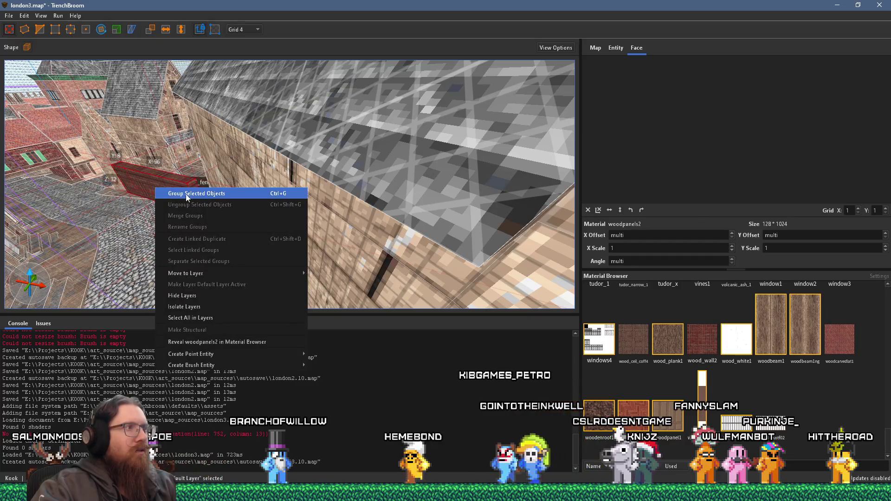
pyautogui.click(187, 193)
pyautogui.write('Elevator')
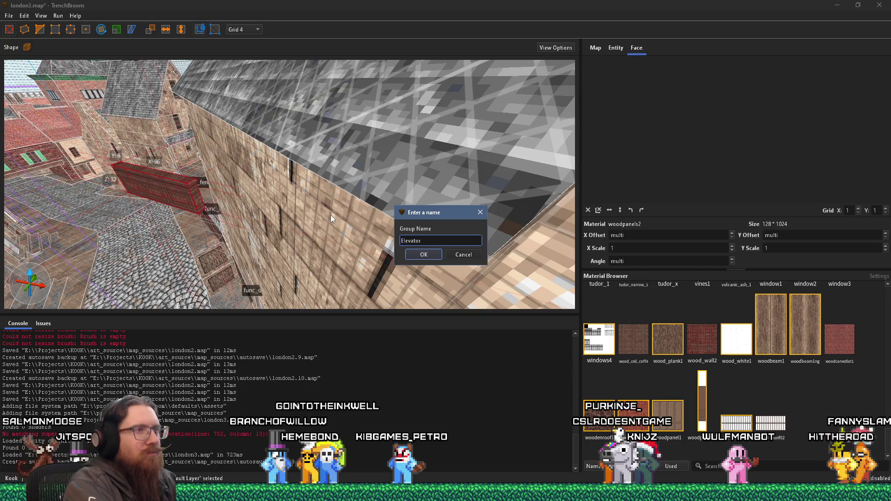
pyautogui.write('AxisAligned')
pyautogui.press('Return')
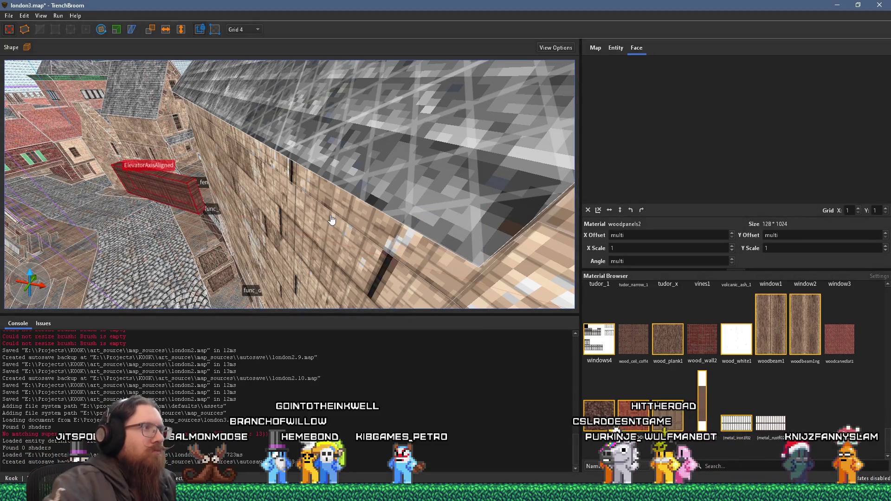
# Make a linked duplicate of the group and drag it further along the wall.
pyautogui.rightClick(196, 196)
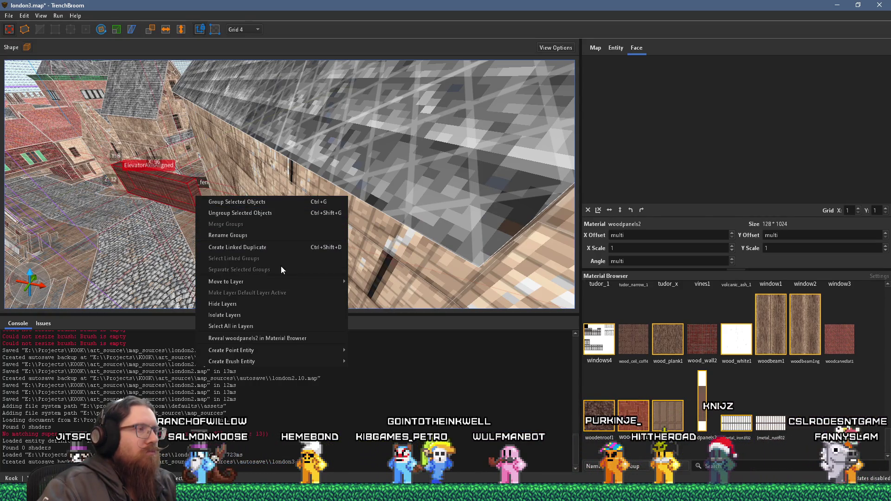
pyautogui.click(293, 249)
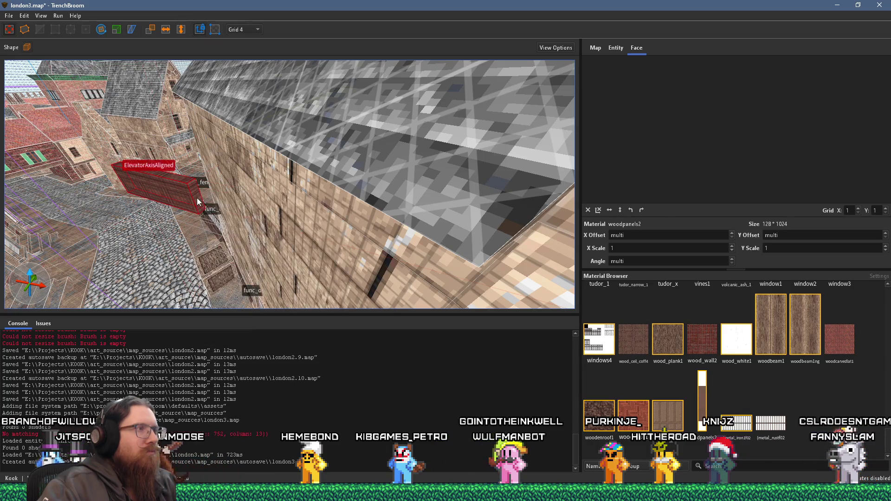
pyautogui.moveTo(197, 198)
pyautogui.mouseDown()
pyautogui.moveTo(425, 225)
pyautogui.moveTo(278, 199)
pyautogui.moveTo(250, 173)
pyautogui.moveTo(247, 312)
pyautogui.moveTo(236, 213)
pyautogui.moveTo(280, 222)
pyautogui.moveTo(328, 199)
pyautogui.moveTo(316, 233)
pyautogui.moveTo(271, 207)
pyautogui.mouseUp()
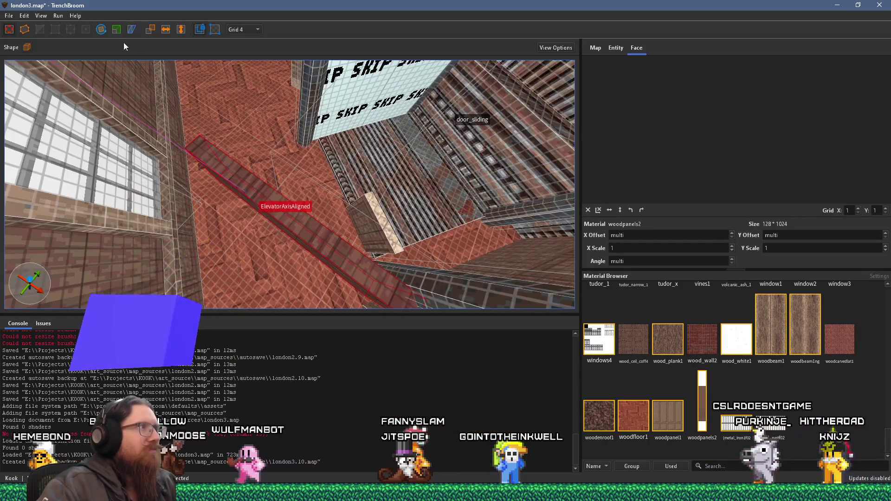
# Rotate the linked copy to 345° and nudge it slightly left in the shaft.
pyautogui.press('r')
pyautogui.moveTo(176, 108); pyautogui.dragTo(235, 107)
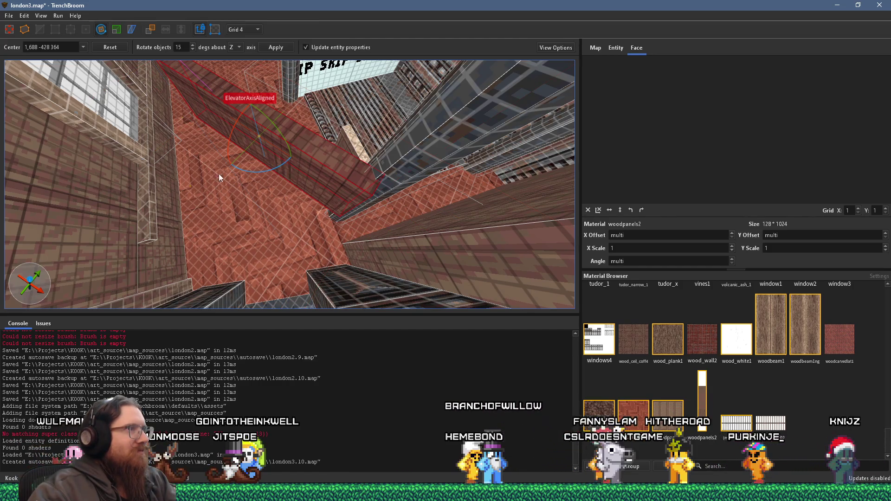
pyautogui.moveTo(250, 170)
pyautogui.mouseDown()
pyautogui.moveTo(301, 165)
pyautogui.moveTo(218, 213)
pyautogui.moveTo(167, 210)
pyautogui.mouseUp()
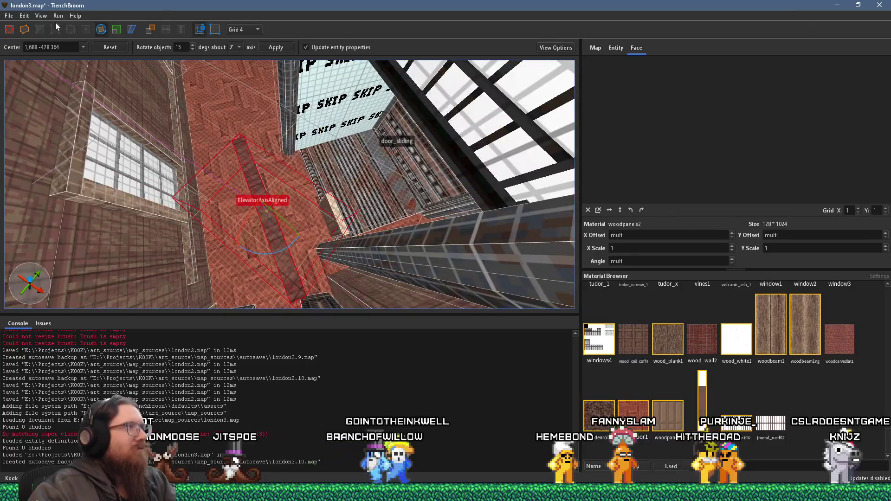
pyautogui.click(9, 29)
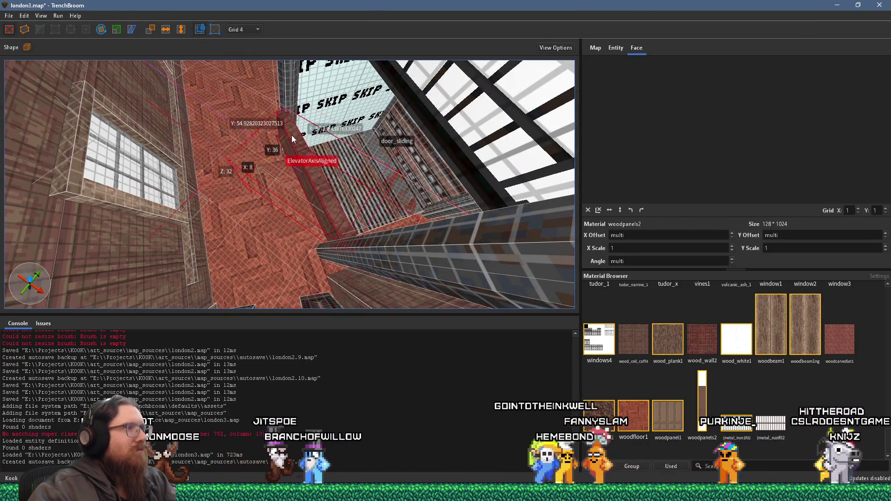
pyautogui.moveTo(291, 137)
pyautogui.mouseDown()
pyautogui.moveTo(255, 135)
pyautogui.moveTo(257, 126)
pyautogui.mouseUp()
pyautogui.scroll(5, 256, 115)
pyautogui.moveTo(308, 95)
pyautogui.mouseDown()
pyautogui.moveTo(378, 55)
pyautogui.moveTo(360, 2)
pyautogui.moveTo(354, 69)
pyautogui.mouseUp()
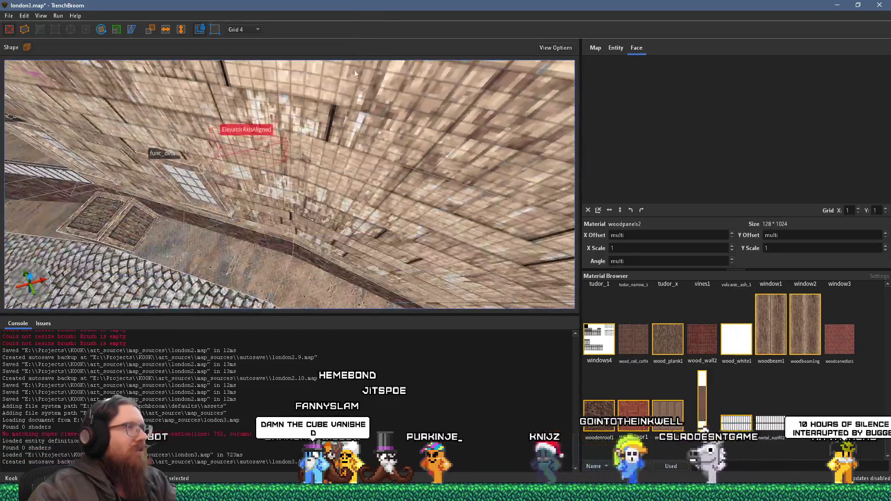
# Turn and fly the view to face the brick wall around the shaft.
pyautogui.moveTo(324, 136)
pyautogui.mouseDown()
pyautogui.moveTo(280, 213)
pyautogui.moveTo(296, 224)
pyautogui.moveTo(322, 217)
pyautogui.moveTo(351, 196)
pyautogui.moveTo(350, 250)
pyautogui.moveTo(296, 227)
pyautogui.moveTo(331, 208)
pyautogui.moveTo(369, 207)
pyautogui.mouseUp()
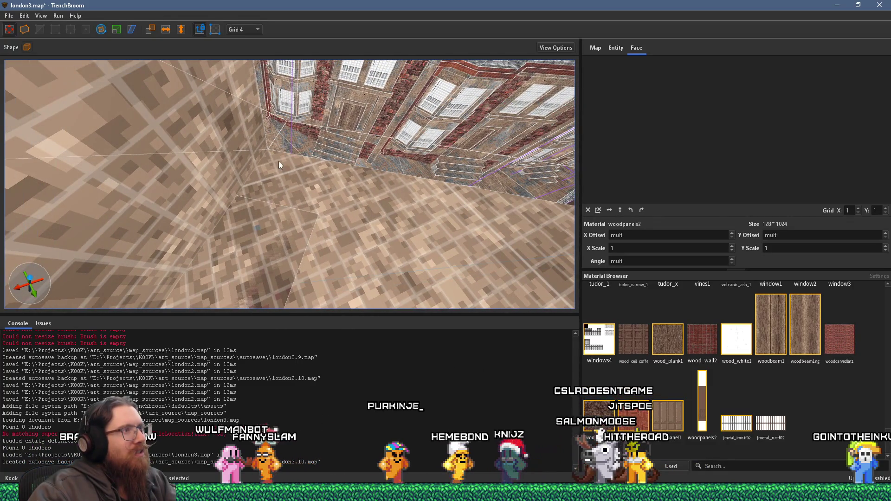
pyautogui.moveTo(324, 166)
pyautogui.mouseDown()
pyautogui.moveTo(314, 169)
pyautogui.moveTo(362, 193)
pyautogui.moveTo(307, 193)
pyautogui.moveTo(313, 213)
pyautogui.moveTo(322, 196)
pyautogui.moveTo(332, 200)
pyautogui.mouseUp()
pyautogui.press('w')
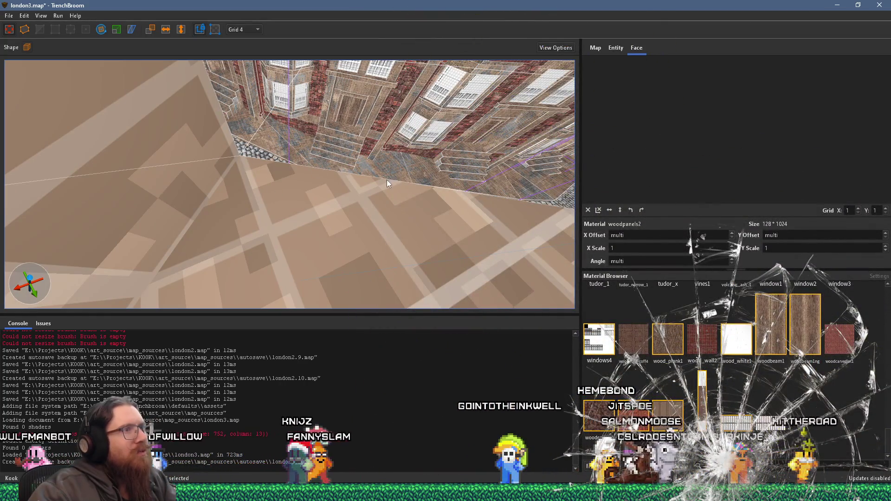
pyautogui.moveTo(386, 180); pyautogui.dragTo(398, 182)
pyautogui.press('s')
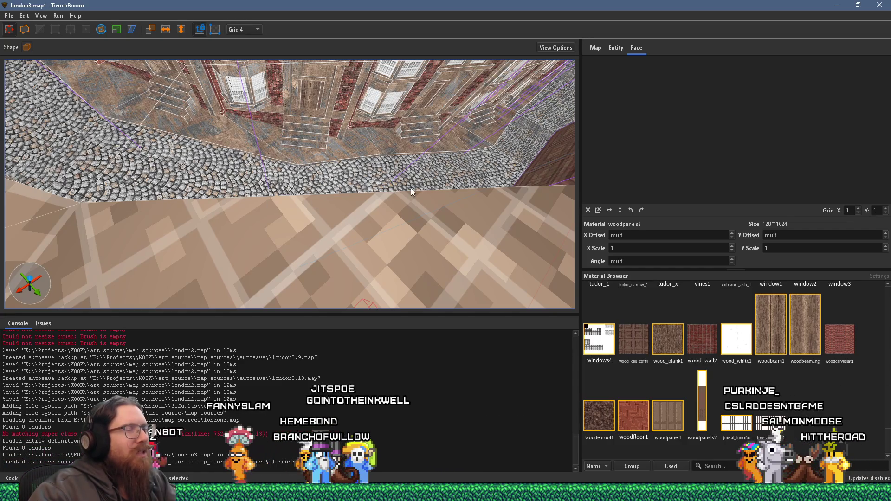
# Zoom in and out to check the ElevatorAxisAligned brush beside door_sliding.
pyautogui.scroll(2, 116, 197)
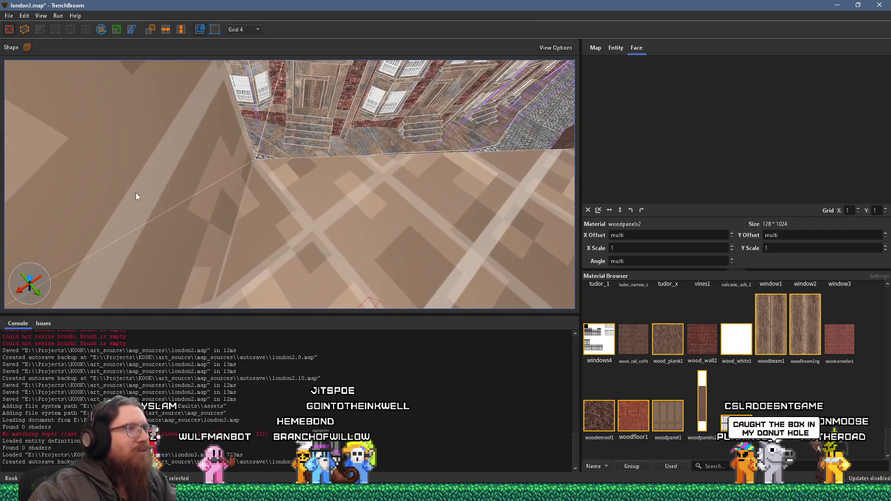
pyautogui.scroll(-2, 185, 188)
pyautogui.scroll(4, 185, 189)
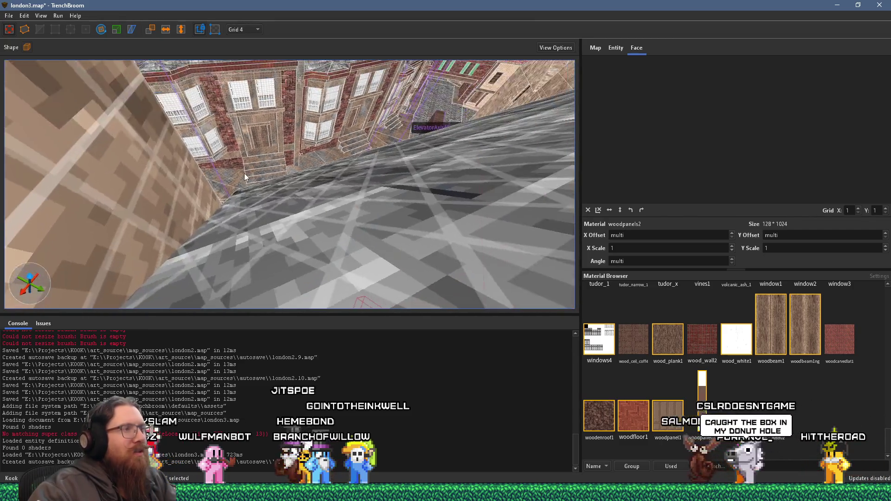
pyautogui.scroll(2, 239, 156)
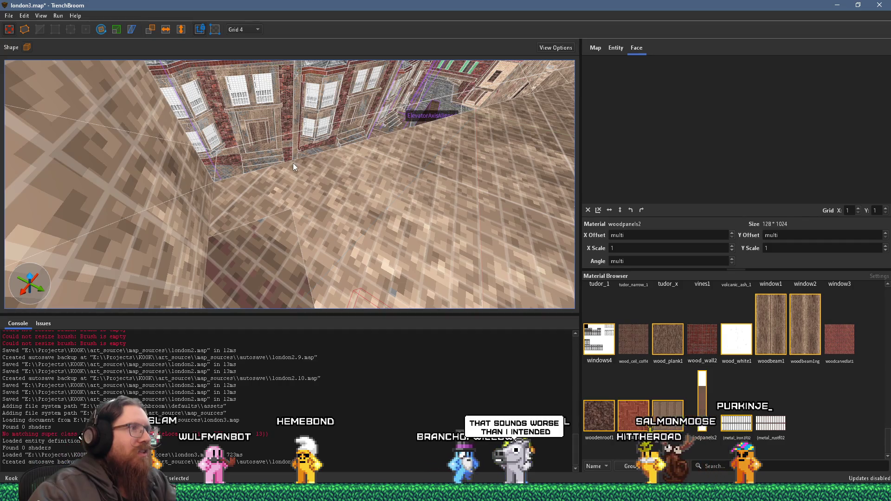
pyautogui.scroll(-4, 291, 164)
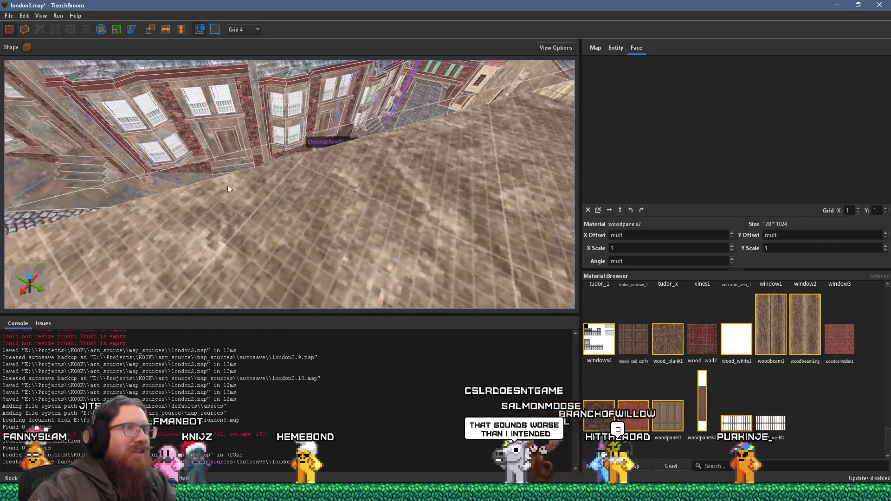
pyautogui.scroll(5, 227, 189)
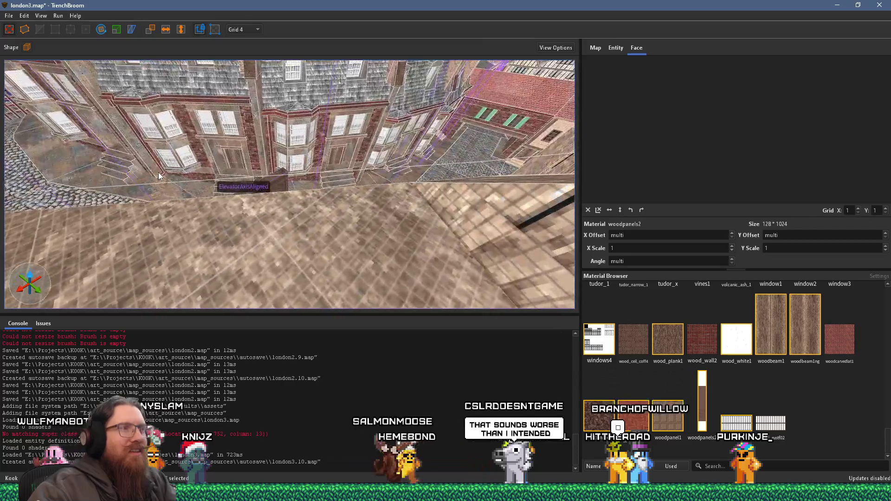
pyautogui.scroll(8, 183, 174)
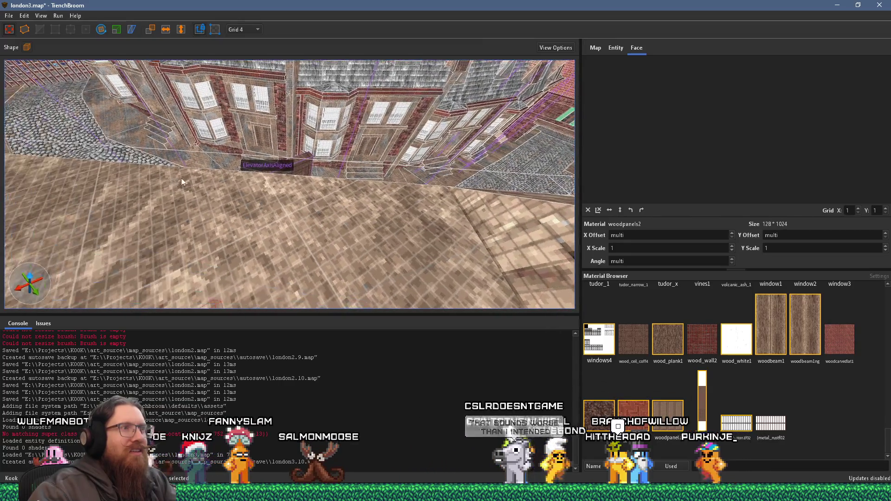
pyautogui.scroll(-5, 194, 150)
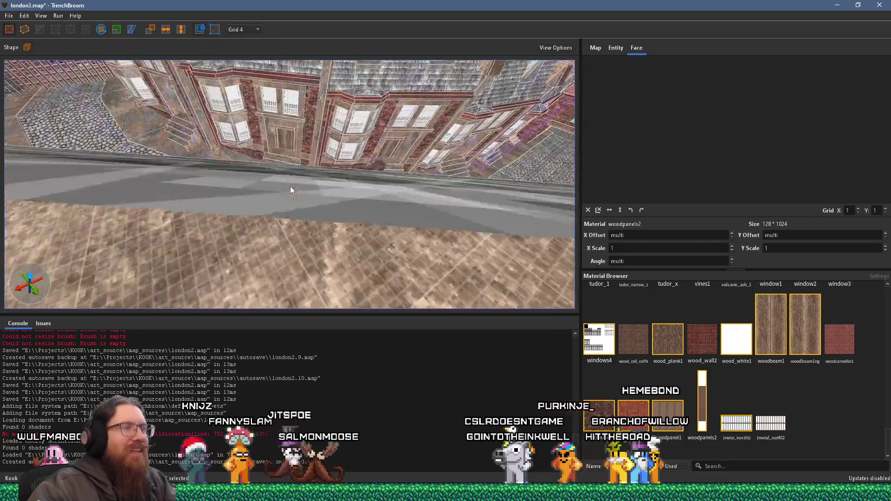
pyautogui.scroll(6, 291, 185)
pyautogui.scroll(-5, 216, 183)
pyautogui.scroll(6, 205, 191)
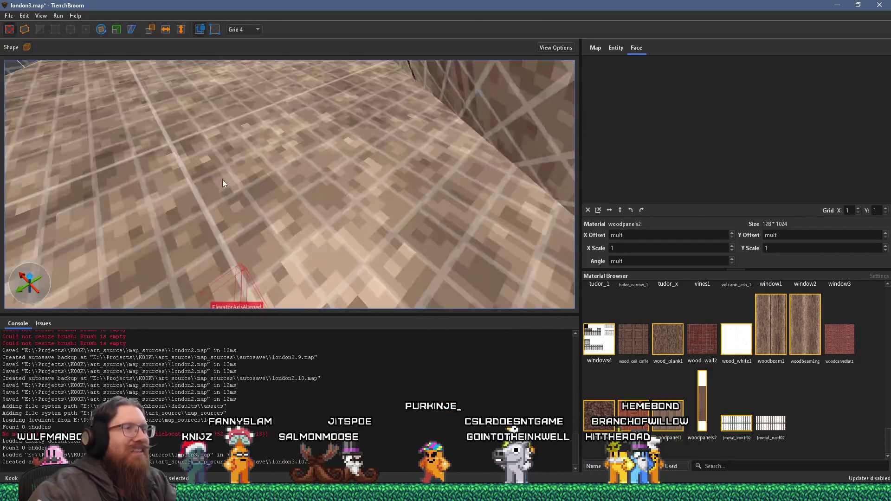
pyautogui.scroll(-5, 244, 134)
pyautogui.scroll(6, 236, 156)
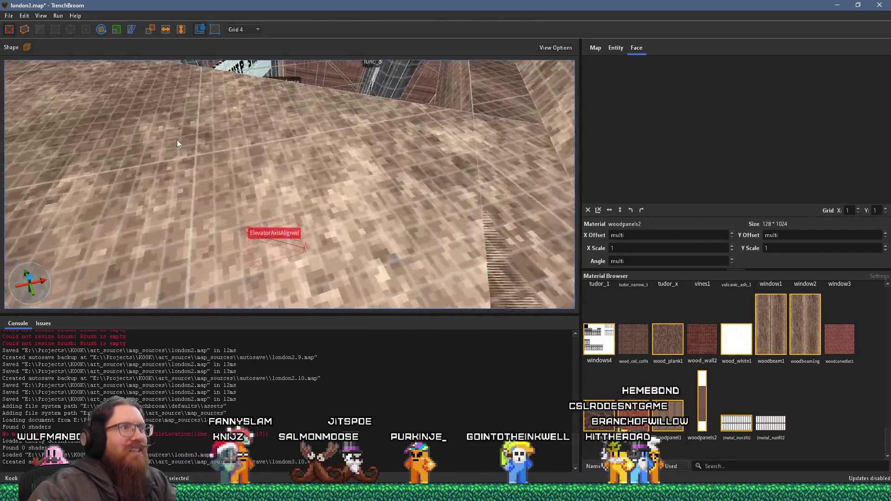
pyautogui.scroll(-5, 156, 130)
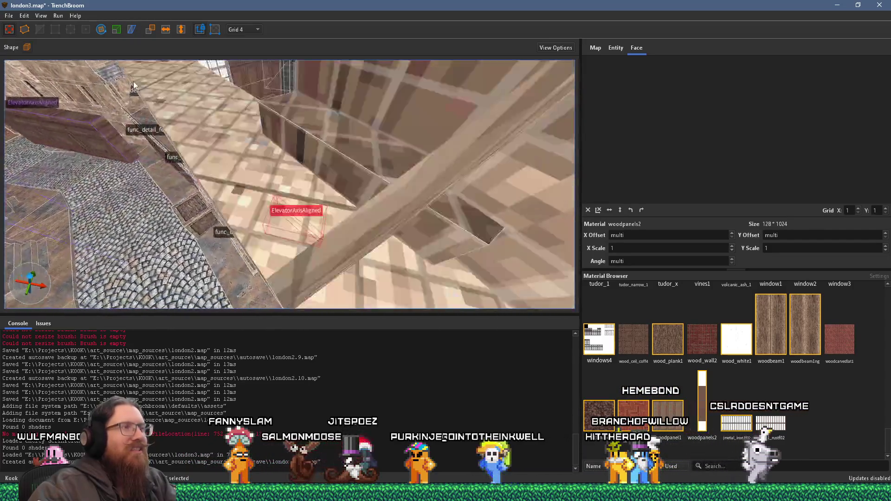
pyautogui.scroll(6, 121, 102)
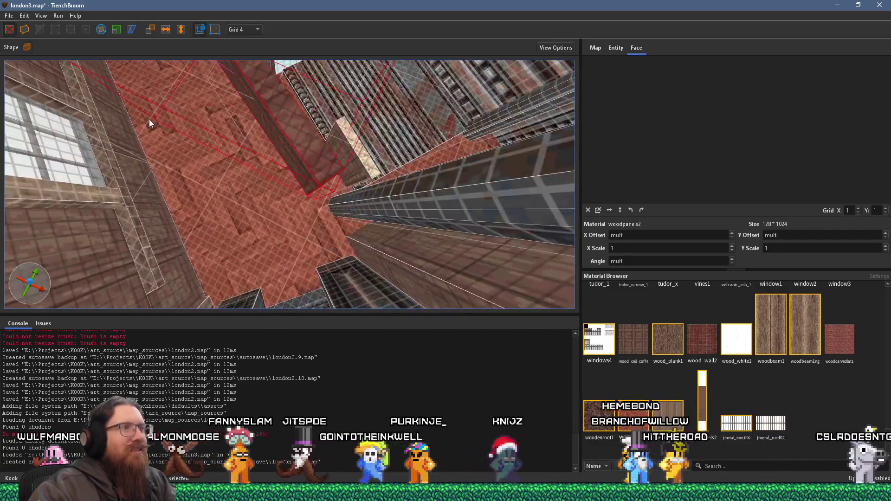
pyautogui.scroll(-5, 143, 153)
pyautogui.scroll(5, 163, 153)
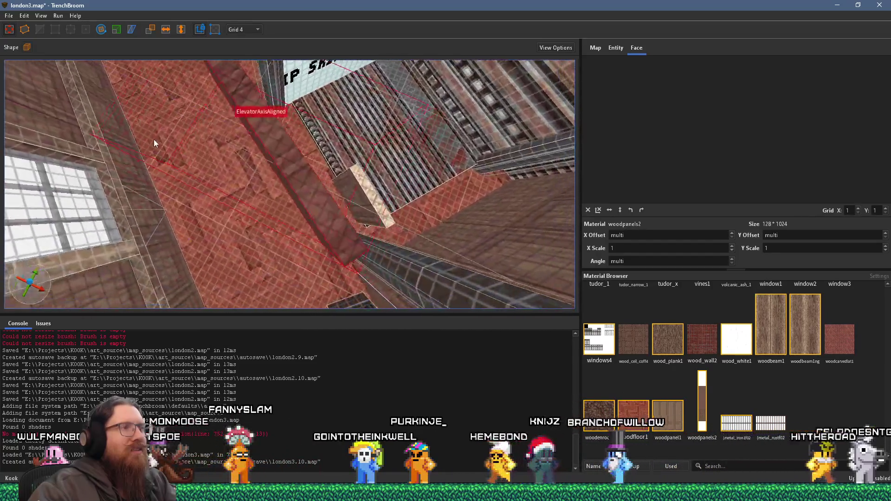
pyautogui.scroll(-4, 139, 136)
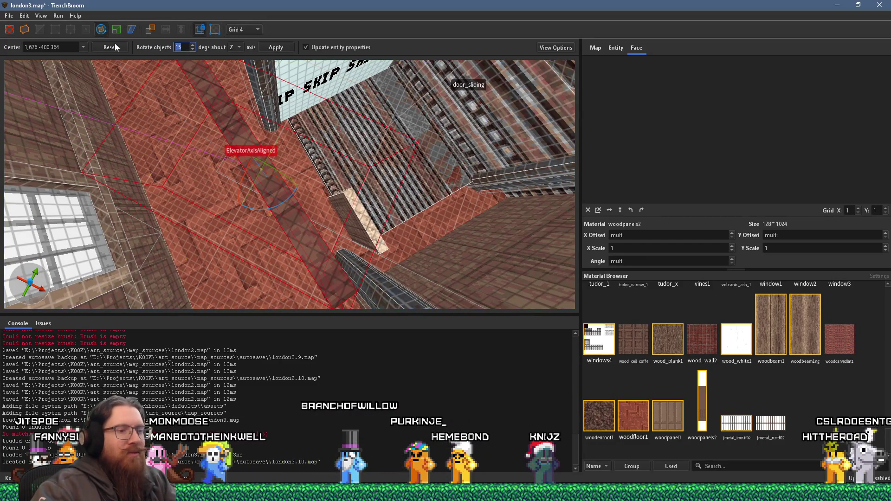
# Rotate the elevator brush a couple of degrees and shift it 20 units sideways.
pyautogui.scroll(3, 256, 160)
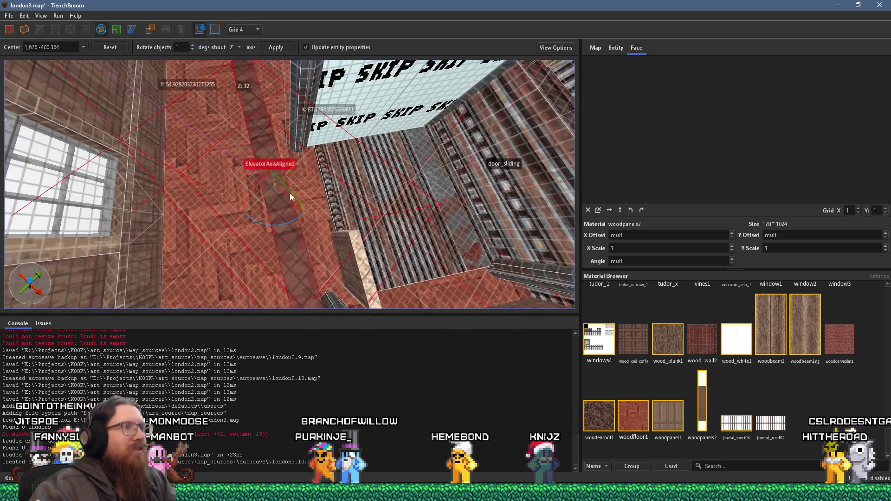
pyautogui.moveTo(291, 221); pyautogui.dragTo(290, 224)
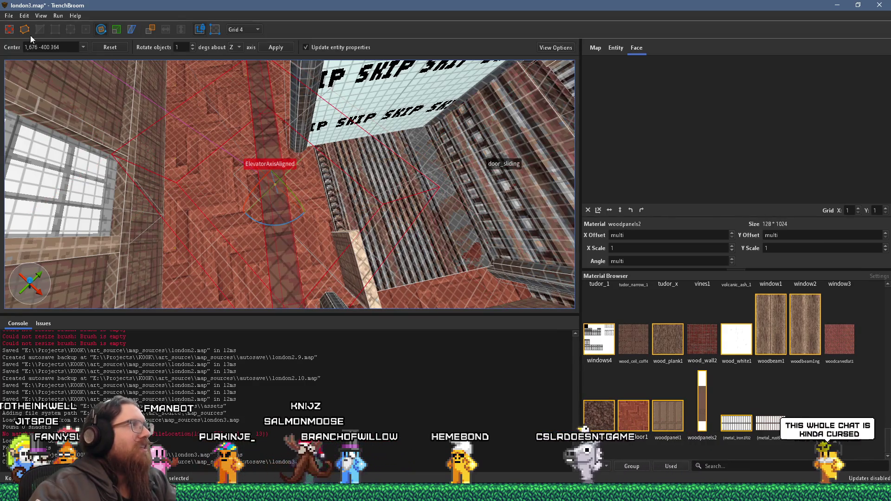
pyautogui.press('Escape')
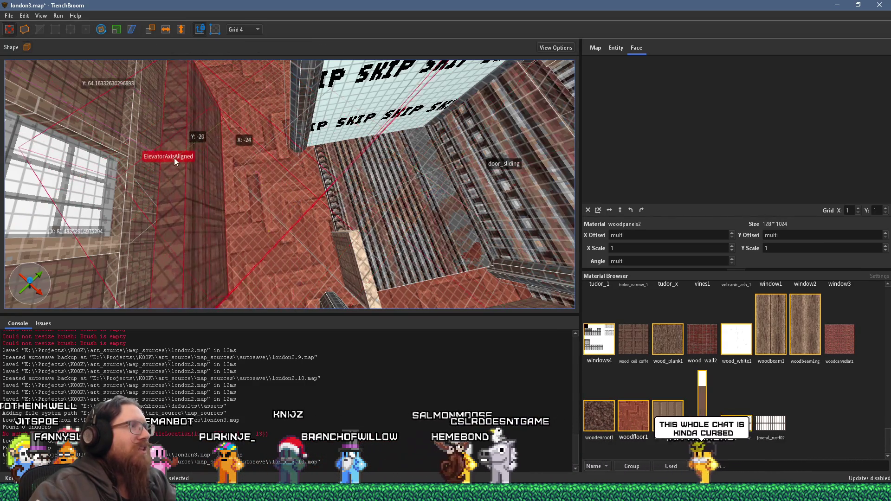
pyautogui.scroll(3, 174, 157)
pyautogui.scroll(3, 228, 131)
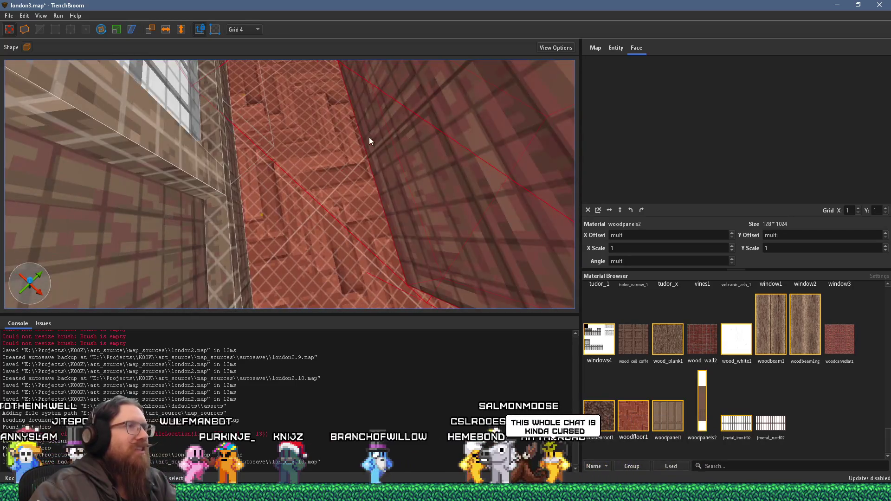
pyautogui.scroll(-3, 370, 139)
pyautogui.moveTo(370, 139)
pyautogui.mouseDown()
pyautogui.moveTo(280, 138)
pyautogui.moveTo(260, 120)
pyautogui.moveTo(265, 143)
pyautogui.mouseUp()
# Rotate the brush another 3 degrees, then raise it 8 units.
pyautogui.scroll(-5, 257, 146)
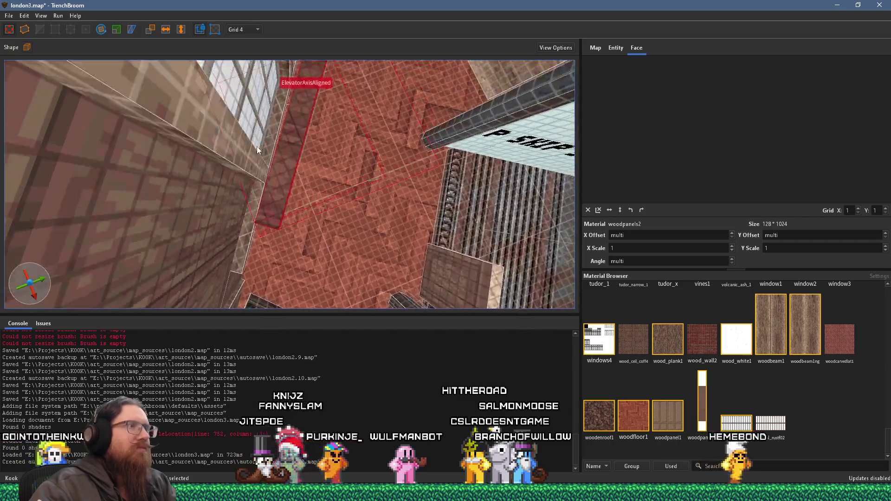
pyautogui.moveTo(225, 166)
pyautogui.mouseDown()
pyautogui.moveTo(110, 121)
pyautogui.moveTo(194, 130)
pyautogui.moveTo(250, 149)
pyautogui.moveTo(285, 141)
pyautogui.moveTo(318, 171)
pyautogui.mouseUp()
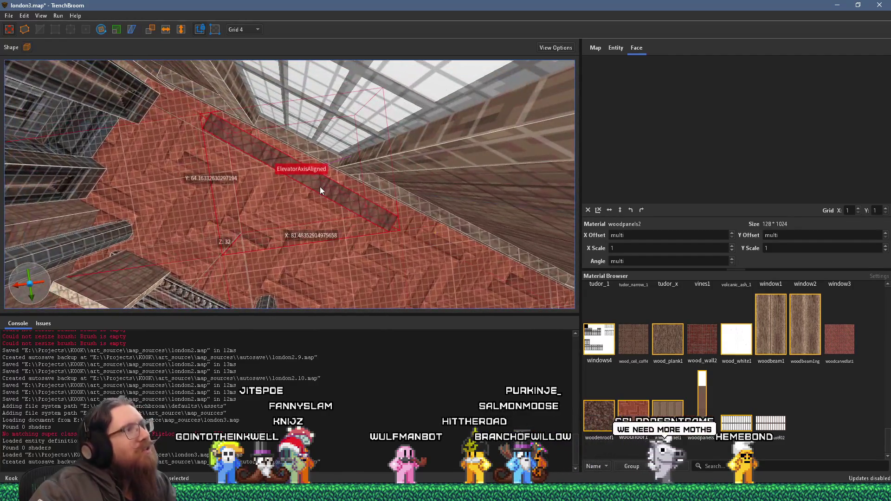
pyautogui.click(101, 29)
pyautogui.moveTo(280, 200); pyautogui.dragTo(268, 173)
pyautogui.scroll(3, 268, 174)
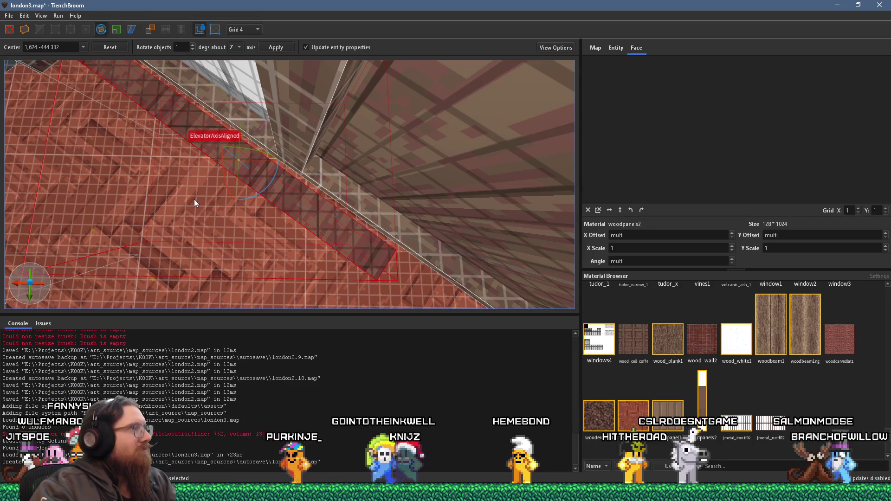
pyautogui.moveTo(194, 177); pyautogui.dragTo(193, 163)
pyautogui.scroll(4, 194, 155)
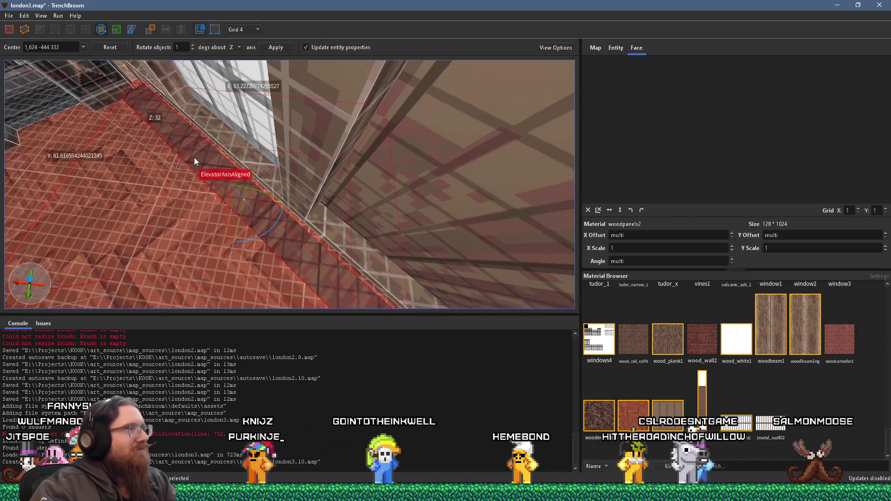
pyautogui.scroll(1, 175, 147)
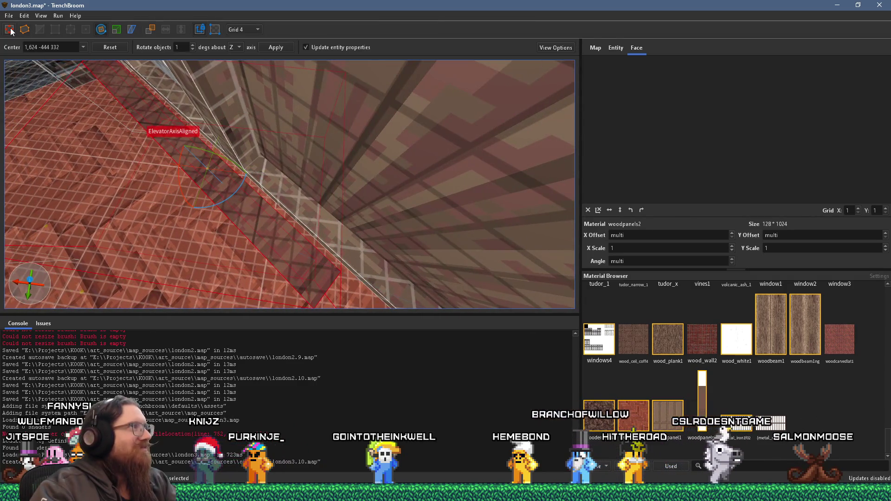
pyautogui.click(9, 29)
pyautogui.scroll(3, 160, 118)
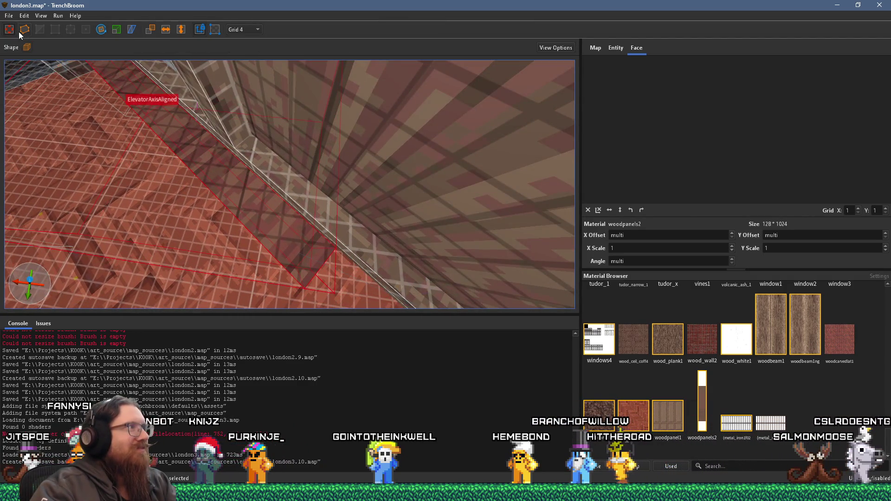
pyautogui.moveTo(191, 153); pyautogui.dragTo(191, 124)
pyautogui.press('a')
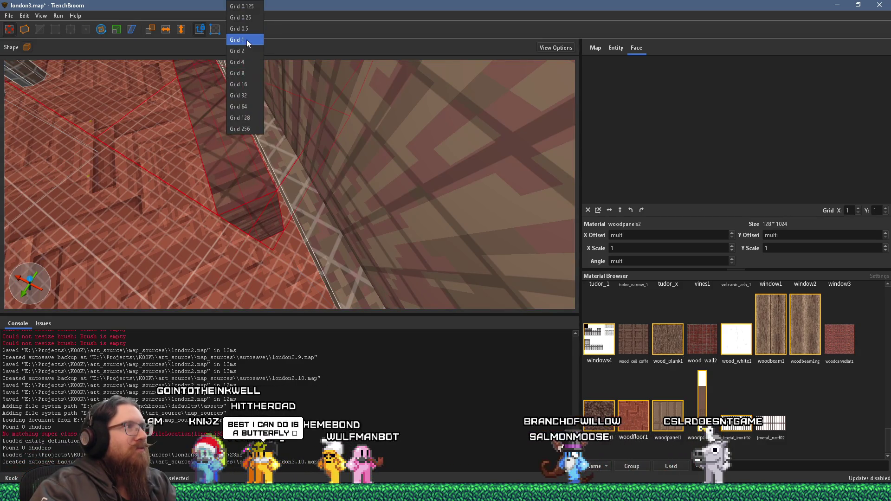
# Set the grid to 1 unit and move the elevator brush against the grated wall.
pyautogui.click(246, 40)
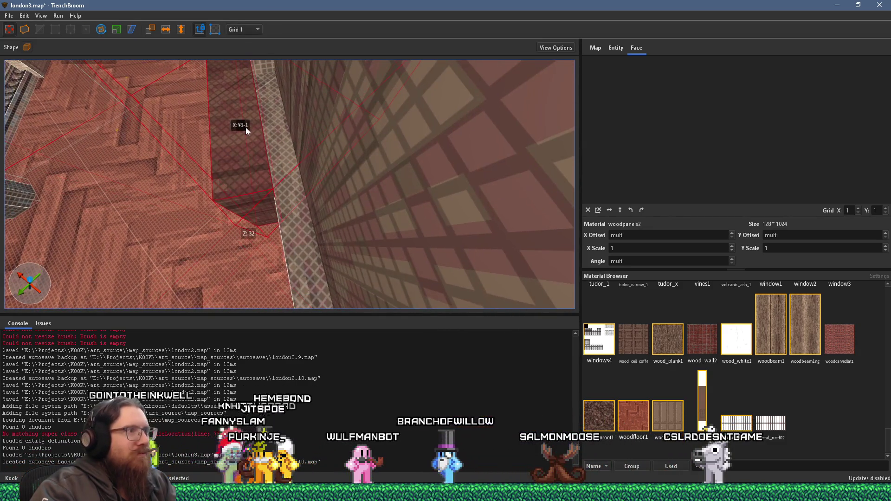
pyautogui.press('w')
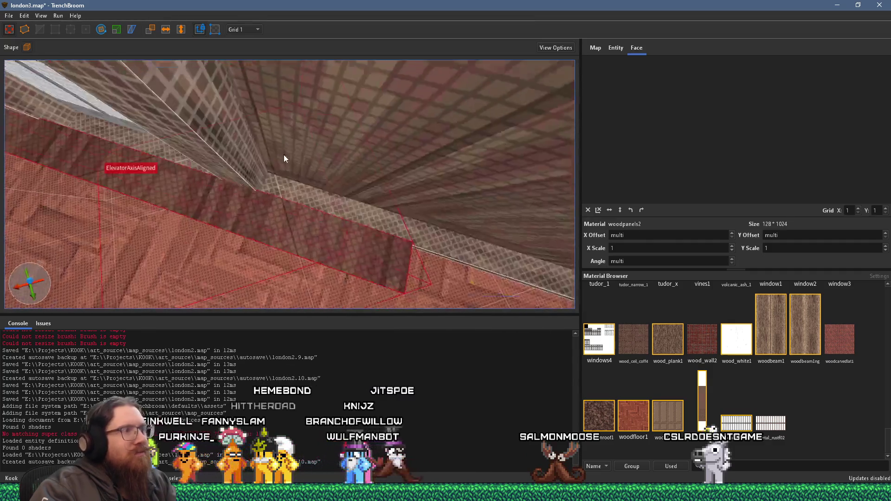
pyautogui.press('w')
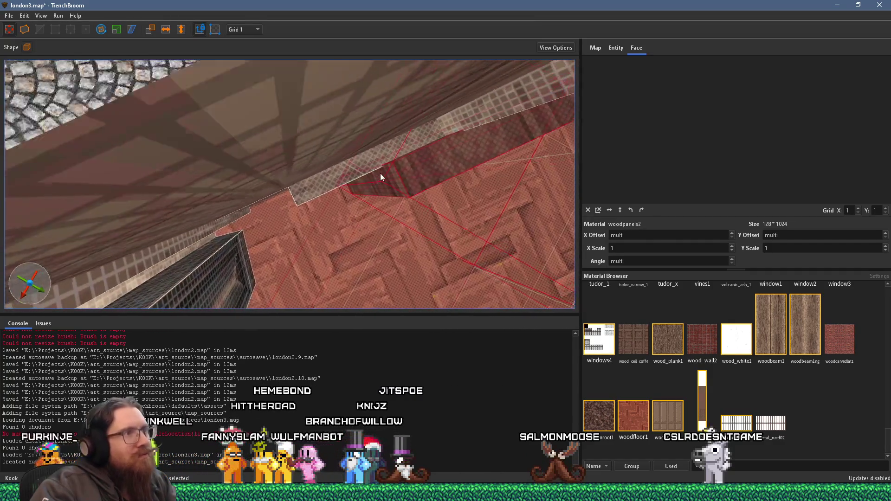
pyautogui.press('w')
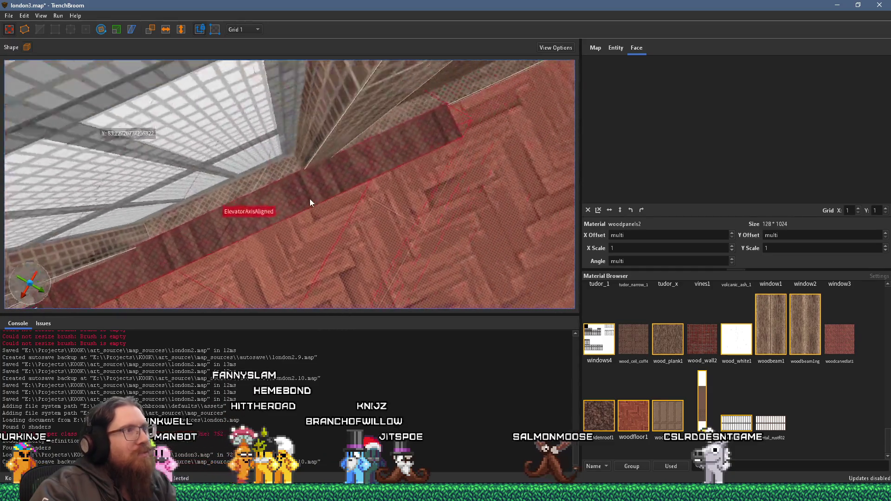
pyautogui.press('w')
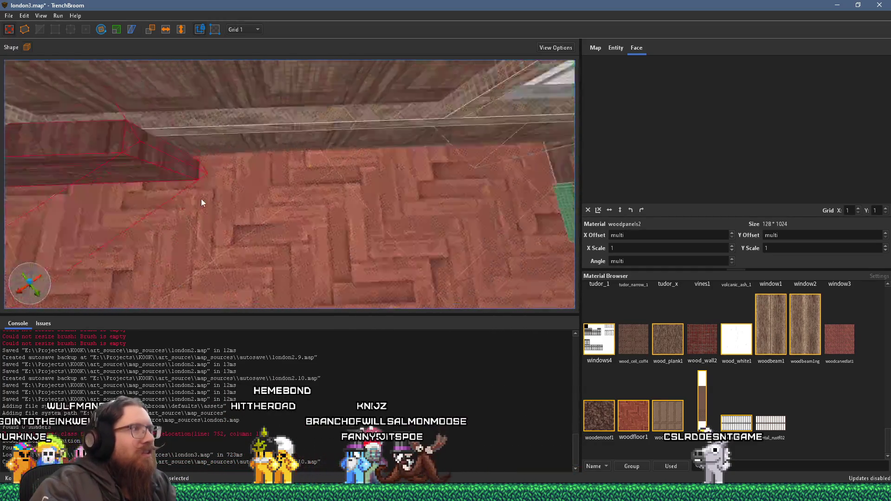
pyautogui.press('w')
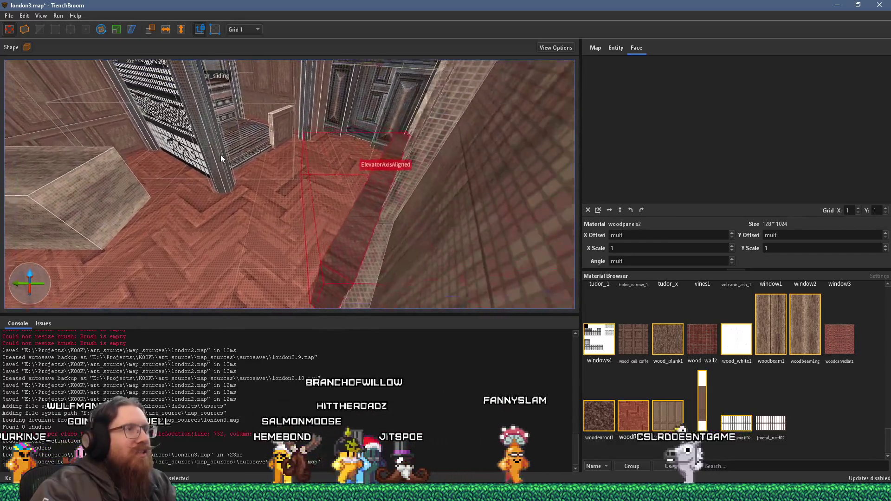
pyautogui.press('w')
pyautogui.moveTo(381, 220)
pyautogui.mouseDown()
pyautogui.moveTo(257, 143)
pyautogui.moveTo(287, 147)
pyautogui.moveTo(297, 160)
pyautogui.mouseUp()
# Orbit and zoom around the brush to check it against the wall and street.
pyautogui.press('s')
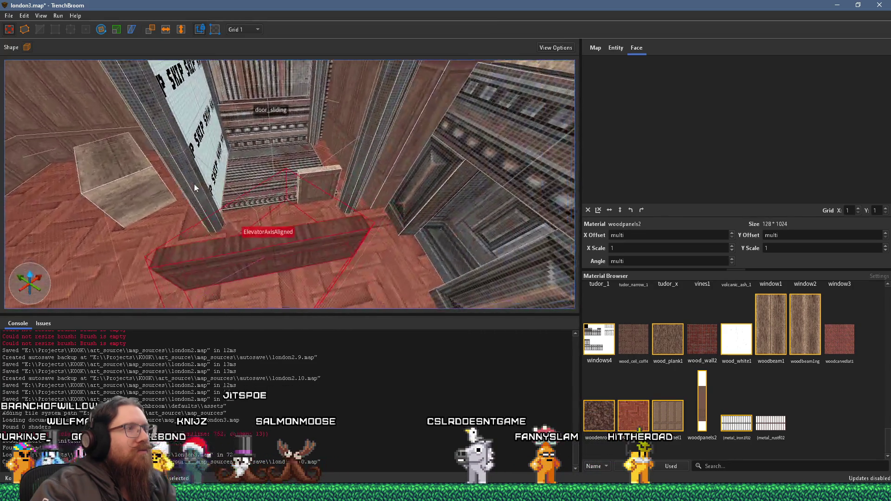
pyautogui.moveTo(180, 183)
pyautogui.mouseDown()
pyautogui.moveTo(146, 193)
pyautogui.moveTo(129, 150)
pyautogui.moveTo(101, 143)
pyautogui.moveTo(181, 146)
pyautogui.moveTo(202, 134)
pyautogui.moveTo(223, 200)
pyautogui.moveTo(224, 141)
pyautogui.moveTo(200, 157)
pyautogui.moveTo(317, 171)
pyautogui.moveTo(232, 135)
pyautogui.moveTo(187, 240)
pyautogui.moveTo(428, 210)
pyautogui.moveTo(377, 152)
pyautogui.moveTo(355, 172)
pyautogui.moveTo(337, 159)
pyautogui.moveTo(386, 151)
pyautogui.moveTo(400, 172)
pyautogui.moveTo(379, 199)
pyautogui.moveTo(343, 205)
pyautogui.moveTo(266, 184)
pyautogui.moveTo(249, 132)
pyautogui.moveTo(328, 139)
pyautogui.mouseUp()
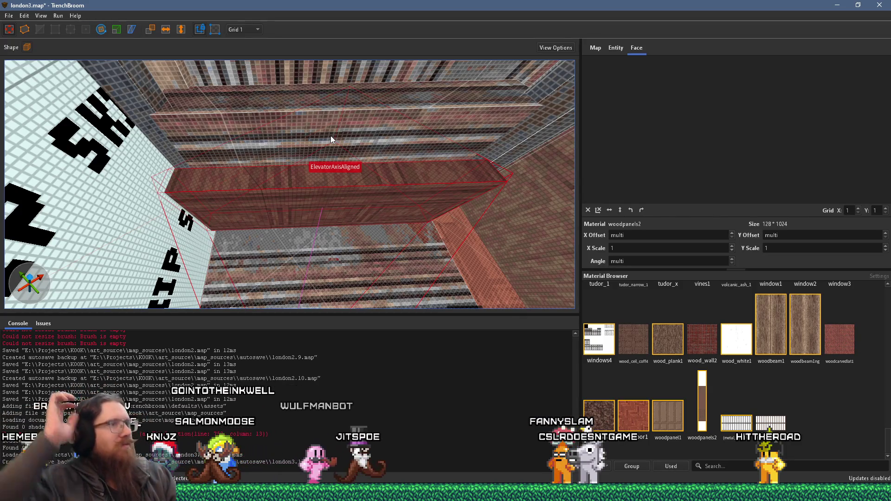
pyautogui.moveTo(330, 137)
pyautogui.mouseDown()
pyautogui.moveTo(296, 199)
pyautogui.moveTo(300, 146)
pyautogui.mouseUp()
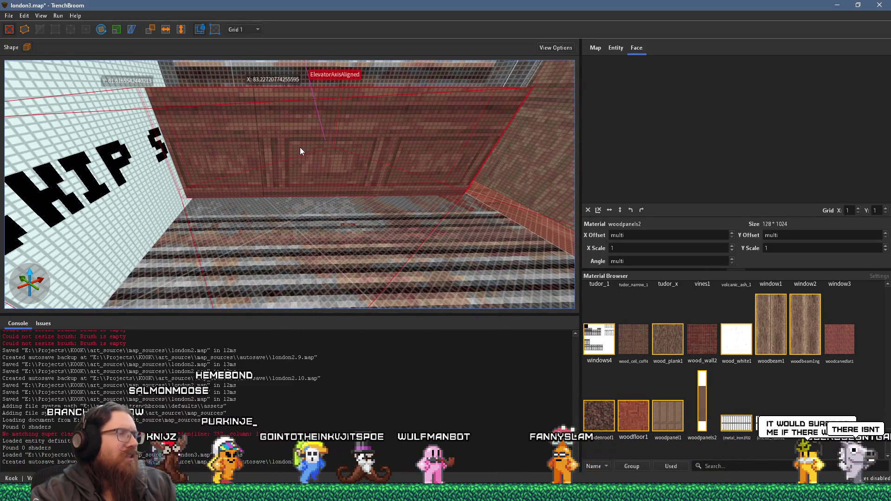
pyautogui.scroll(-10, 299, 146)
pyautogui.moveTo(299, 146)
pyautogui.mouseDown()
pyautogui.moveTo(281, 155)
pyautogui.moveTo(274, 139)
pyautogui.mouseUp()
pyautogui.scroll(5, 275, 139)
pyautogui.moveTo(261, 171)
pyautogui.mouseDown()
pyautogui.moveTo(250, 150)
pyautogui.moveTo(257, 162)
pyautogui.mouseUp()
pyautogui.scroll(3, 250, 149)
# Pick a face of the wooden brush, then look over the shaft and reference photos.
pyautogui.keyDown('shift'); pyautogui.click(257, 161); pyautogui.keyUp('shift')
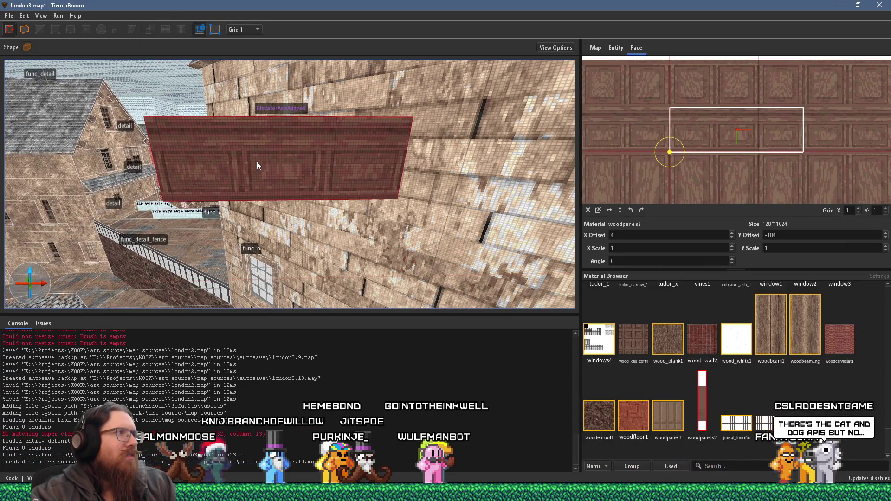
pyautogui.scroll(6, 260, 170)
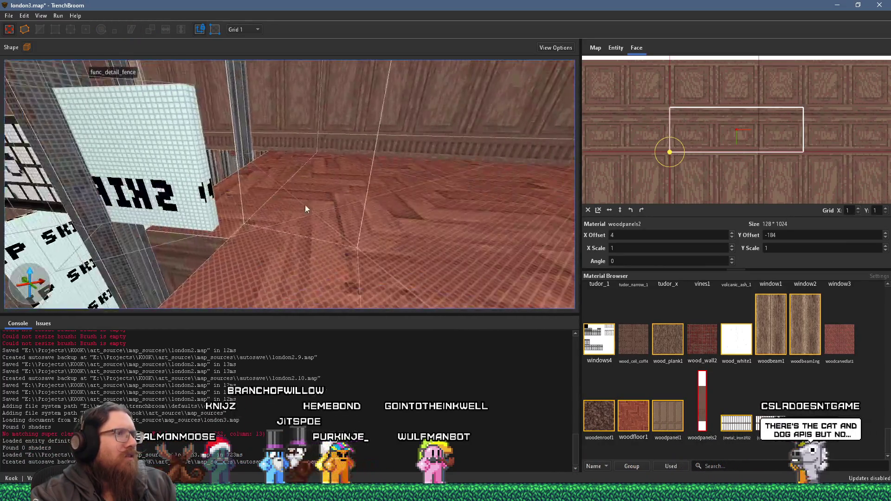
pyautogui.scroll(-5, 325, 186)
pyautogui.scroll(3, 320, 162)
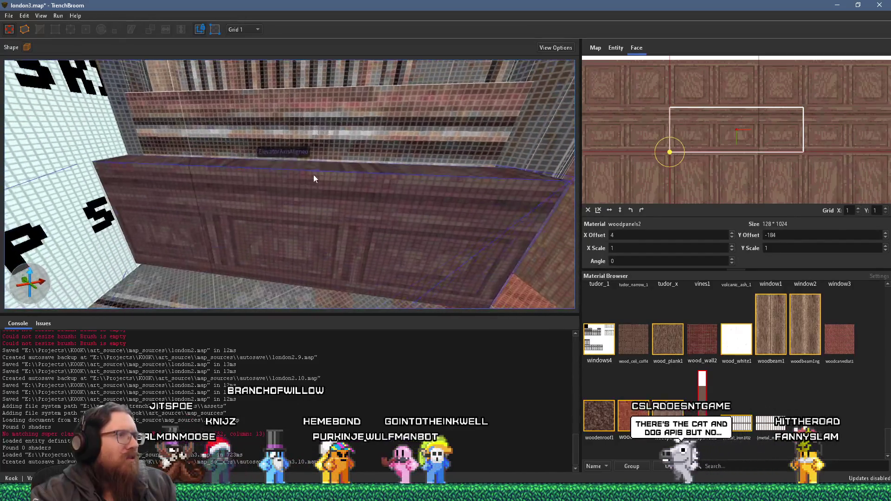
pyautogui.press('a')
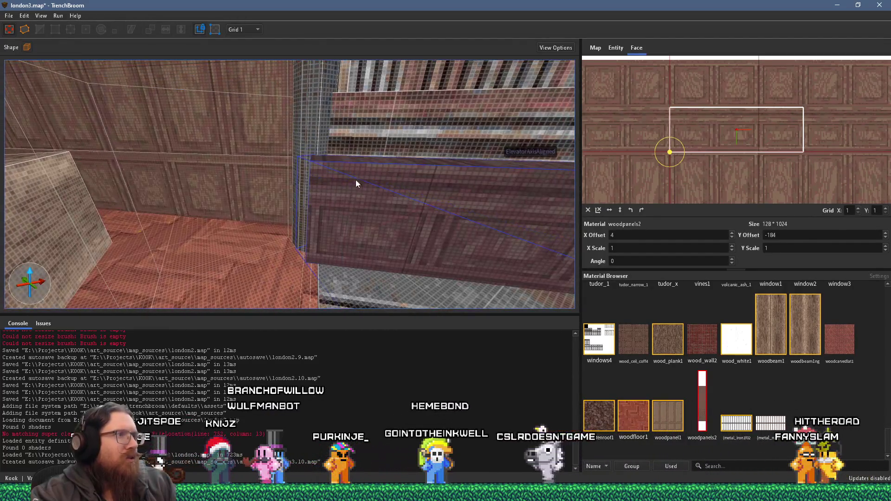
pyautogui.press('d')
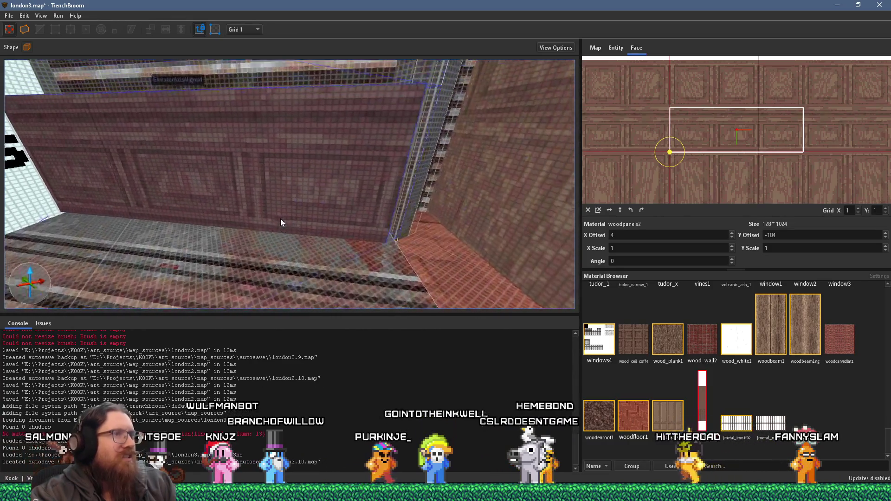
pyautogui.press('s')
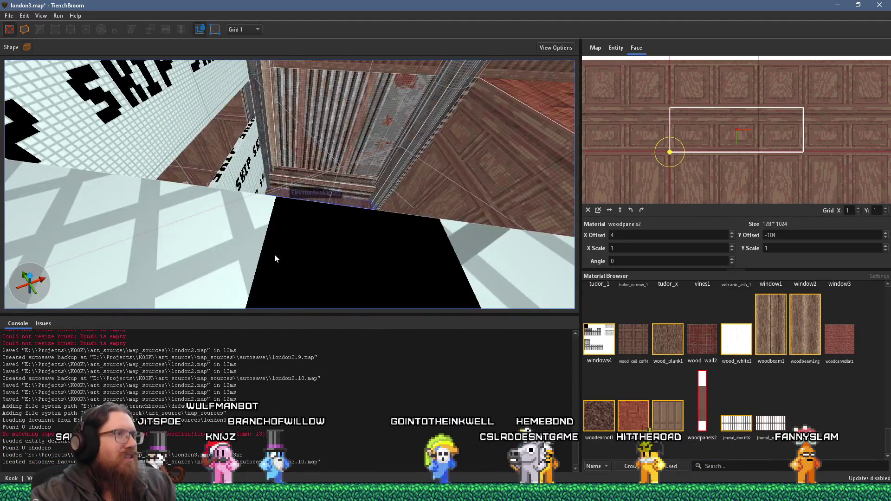
pyautogui.press('s')
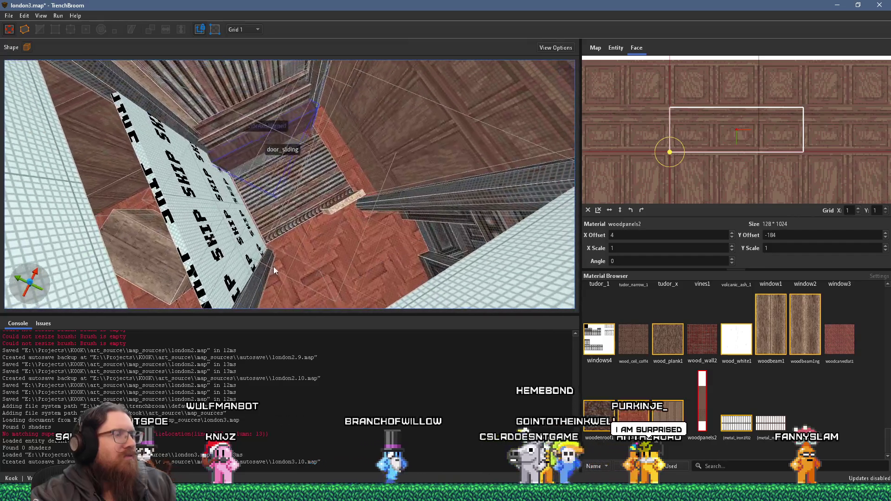
pyautogui.press('s')
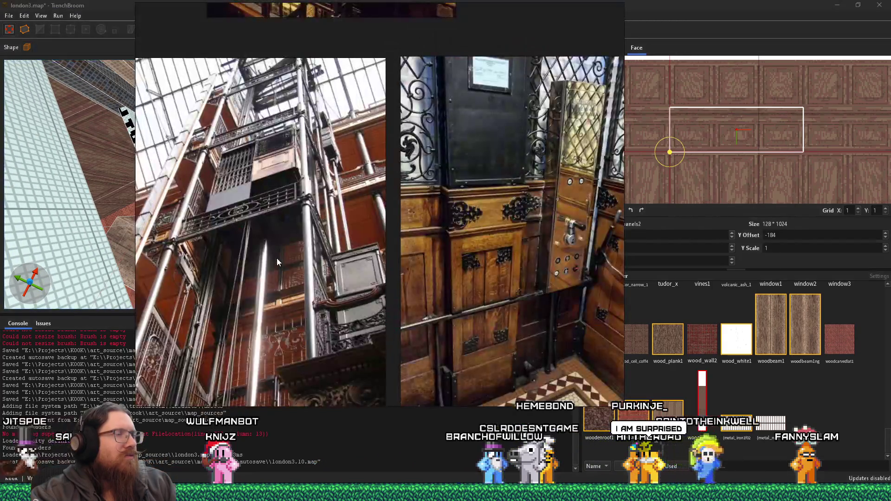
pyautogui.hotkey('alt', 'Tab')
pyautogui.hotkey('alt', 'Tab')
pyautogui.hotkey('alt', 'Tab')
pyautogui.hotkey('alt', 'Tab')
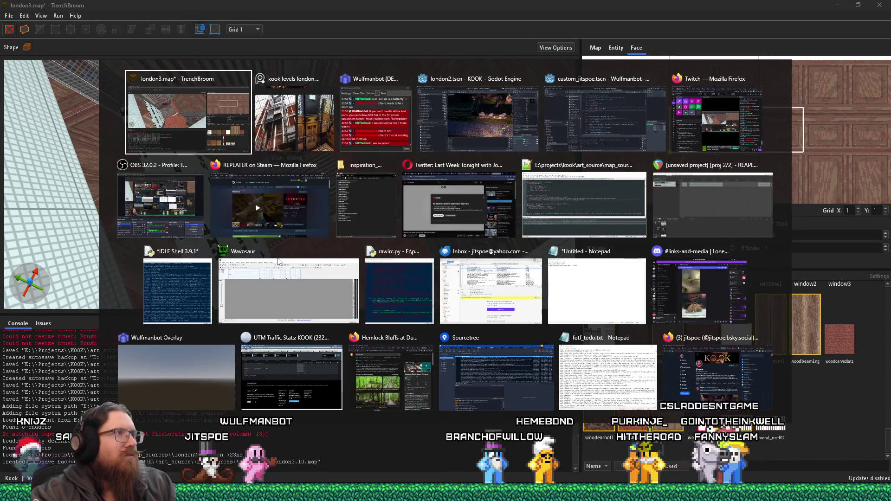
pyautogui.press('Escape')
# Select the entire wood-panelled beam instead of a single face.
pyautogui.press('s')
pyautogui.press('w')
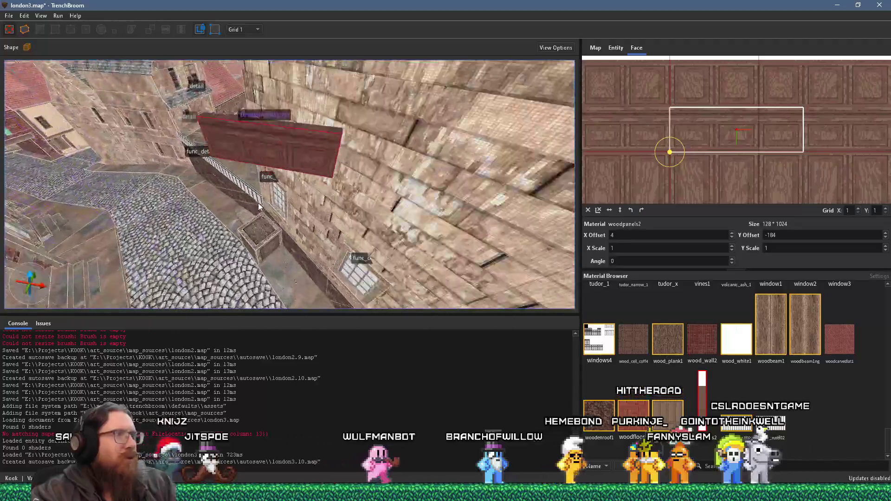
pyautogui.press('s')
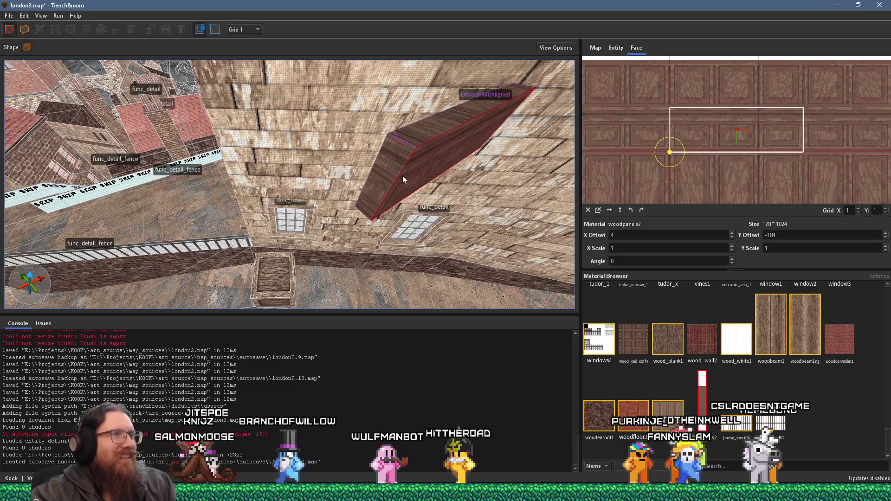
pyautogui.click(390, 171)
# Set the grid to 4 units and deselect the beam.
pyautogui.press('w')
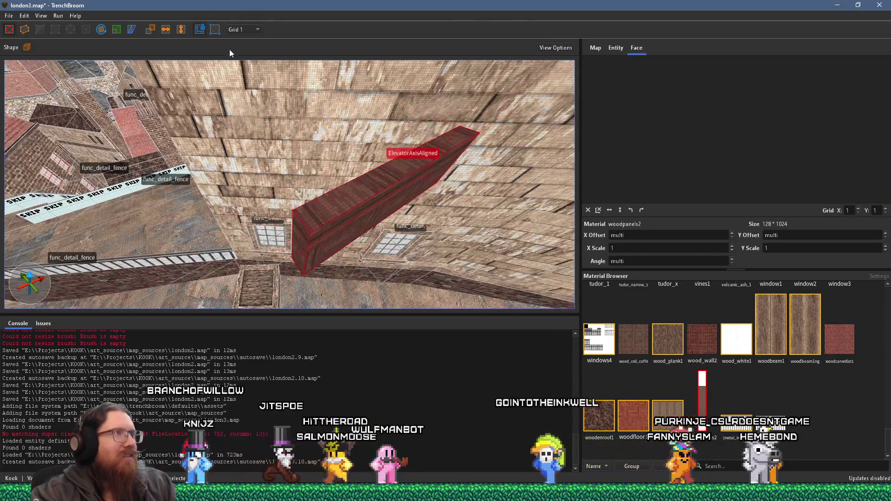
pyautogui.click(243, 29)
pyautogui.click(250, 62)
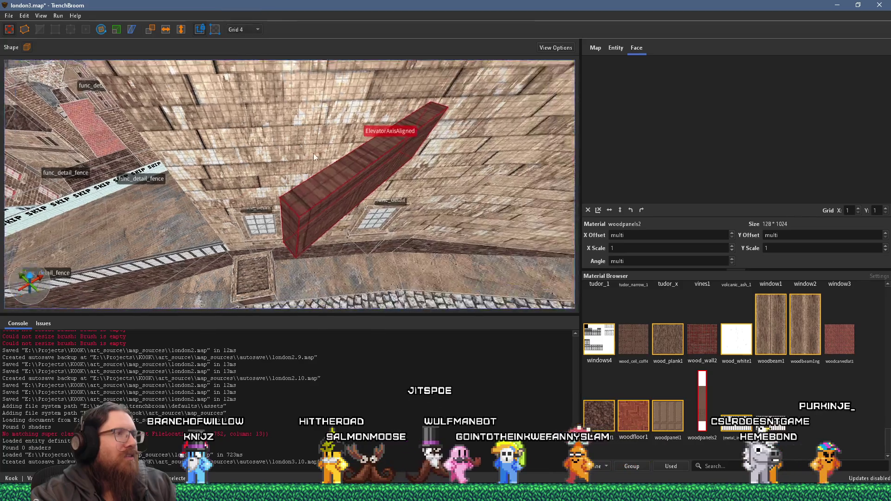
pyautogui.press('s')
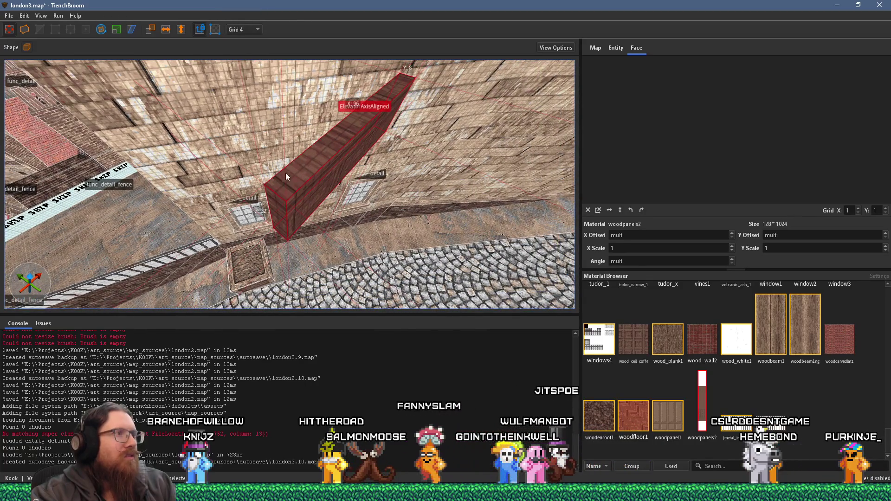
pyautogui.press('Escape')
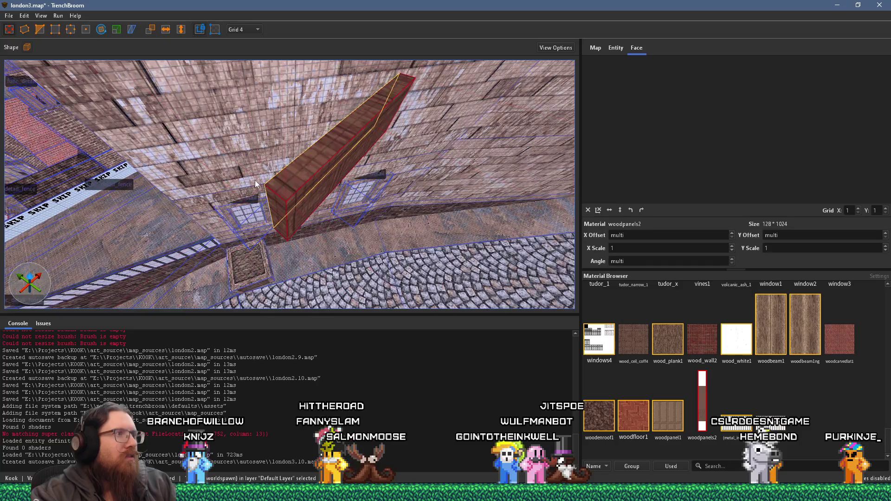
# Orbit around the beam from several angles, then bring up the elevator reference photos.
pyautogui.moveTo(271, 191)
pyautogui.mouseDown()
pyautogui.moveTo(341, 166)
pyautogui.moveTo(360, 176)
pyautogui.moveTo(255, 194)
pyautogui.moveTo(194, 127)
pyautogui.moveTo(253, 136)
pyautogui.moveTo(244, 113)
pyautogui.moveTo(274, 102)
pyautogui.moveTo(277, 125)
pyautogui.moveTo(300, 128)
pyautogui.mouseUp()
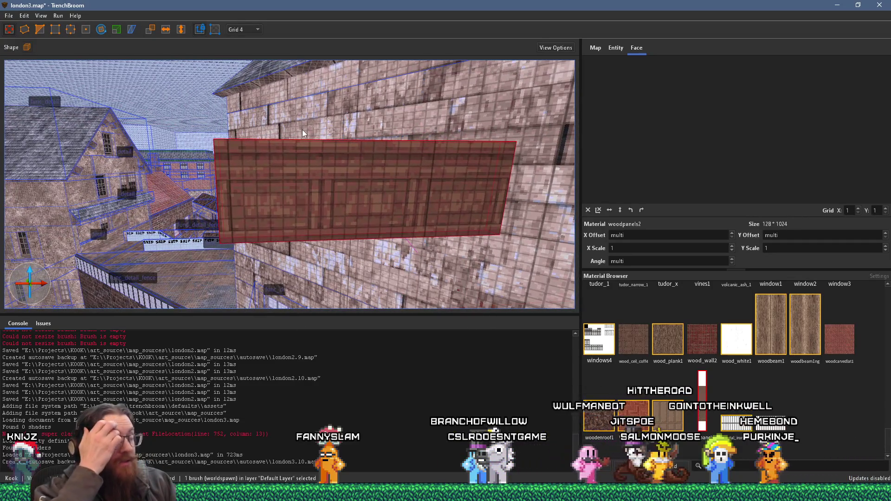
pyautogui.moveTo(335, 180); pyautogui.dragTo(122, 213)
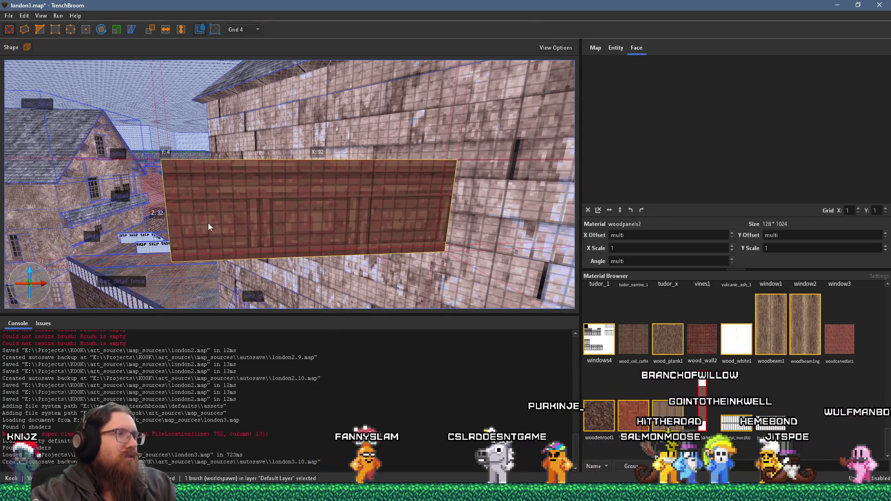
pyautogui.moveTo(474, 235)
pyautogui.mouseDown()
pyautogui.moveTo(250, 233)
pyautogui.moveTo(285, 219)
pyautogui.moveTo(220, 224)
pyautogui.mouseUp()
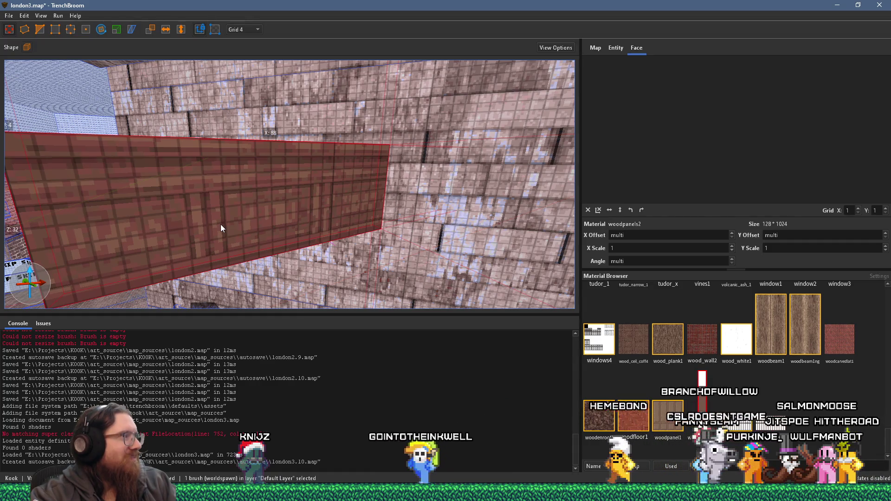
pyautogui.moveTo(329, 247)
pyautogui.mouseDown()
pyautogui.moveTo(268, 236)
pyautogui.moveTo(346, 213)
pyautogui.moveTo(338, 235)
pyautogui.moveTo(367, 268)
pyautogui.moveTo(353, 249)
pyautogui.moveTo(388, 235)
pyautogui.moveTo(370, 243)
pyautogui.moveTo(352, 273)
pyautogui.moveTo(298, 250)
pyautogui.moveTo(308, 219)
pyautogui.mouseUp()
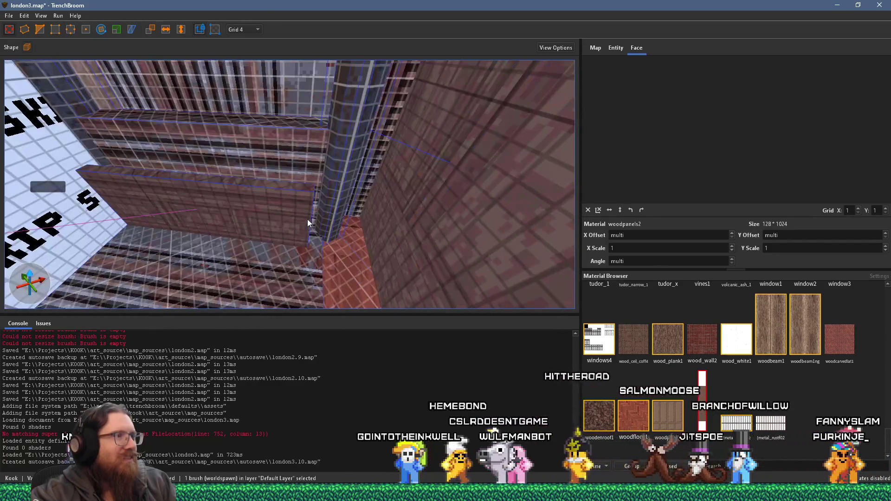
pyautogui.hotkey('alt', 'Tab')
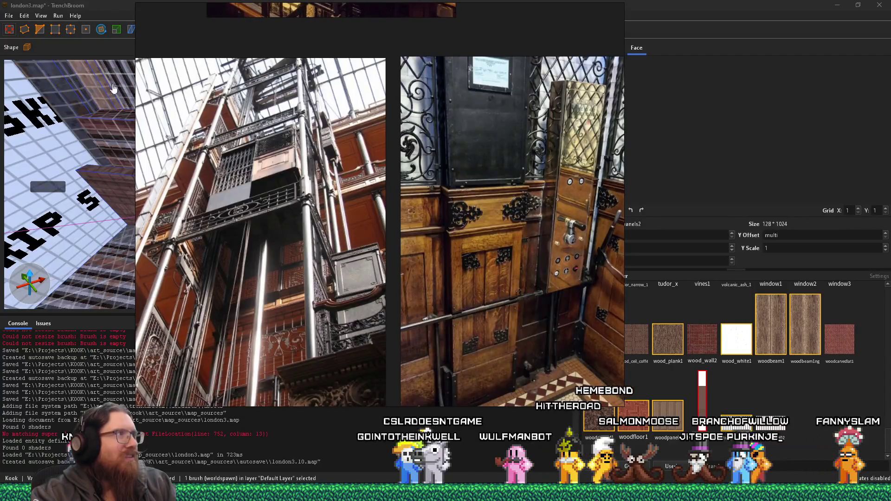
# Put away the reference photos and set the grid to 2 units.
pyautogui.hotkey('alt', 'Tab')
pyautogui.moveTo(271, 218)
pyautogui.mouseDown()
pyautogui.moveTo(389, 157)
pyautogui.moveTo(324, 194)
pyautogui.moveTo(266, 180)
pyautogui.moveTo(293, 149)
pyautogui.moveTo(295, 238)
pyautogui.moveTo(304, 245)
pyautogui.moveTo(352, 221)
pyautogui.moveTo(283, 220)
pyautogui.moveTo(257, 197)
pyautogui.moveTo(274, 209)
pyautogui.moveTo(224, 207)
pyautogui.moveTo(252, 197)
pyautogui.mouseUp()
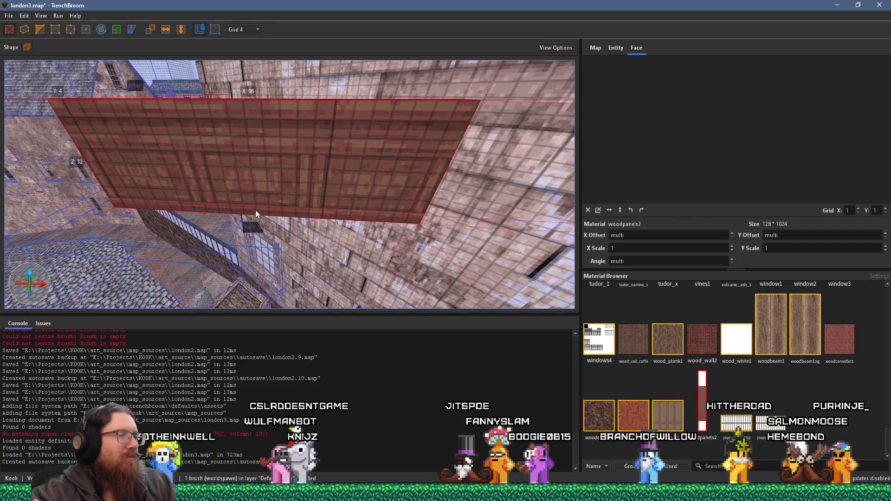
pyautogui.click(252, 52)
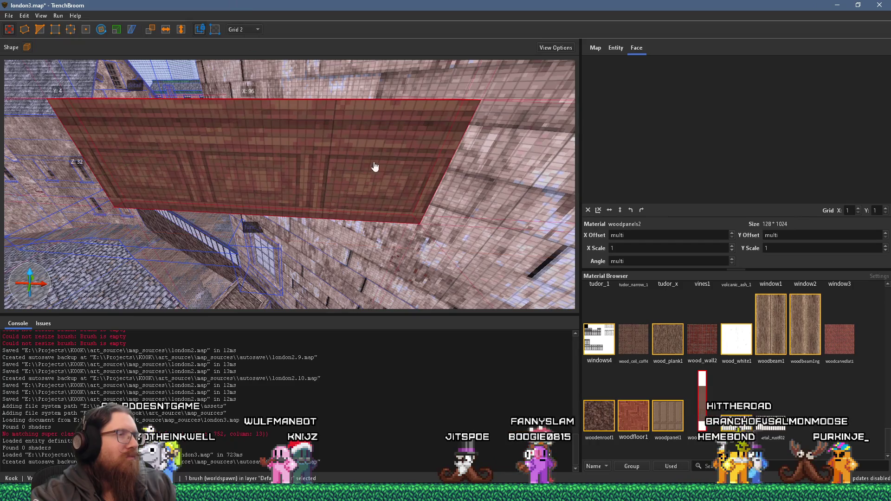
pyautogui.moveTo(452, 180); pyautogui.dragTo(424, 177)
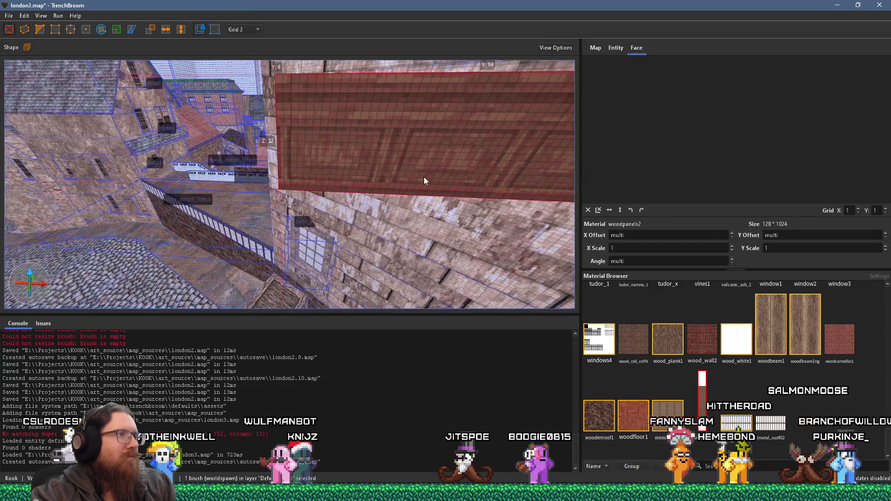
pyautogui.moveTo(276, 158); pyautogui.dragTo(257, 156)
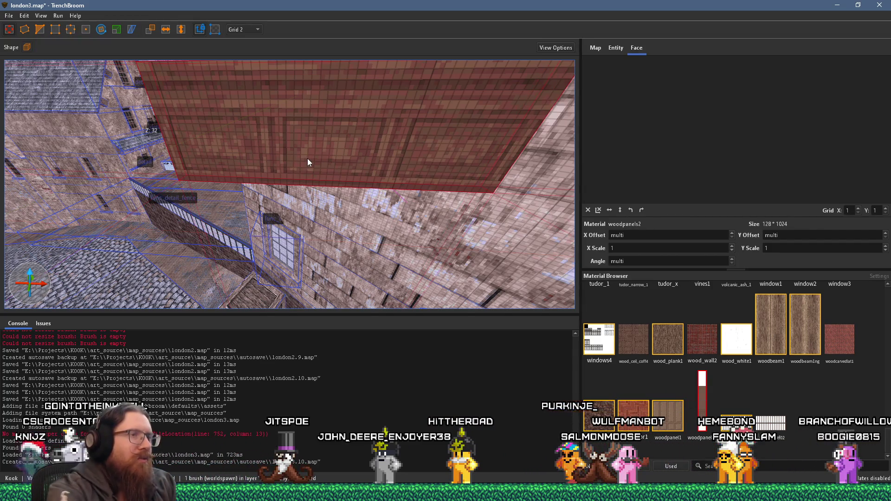
pyautogui.moveTo(307, 158)
pyautogui.mouseDown()
pyautogui.moveTo(293, 154)
pyautogui.moveTo(314, 139)
pyautogui.moveTo(247, 123)
pyautogui.moveTo(334, 124)
pyautogui.mouseUp()
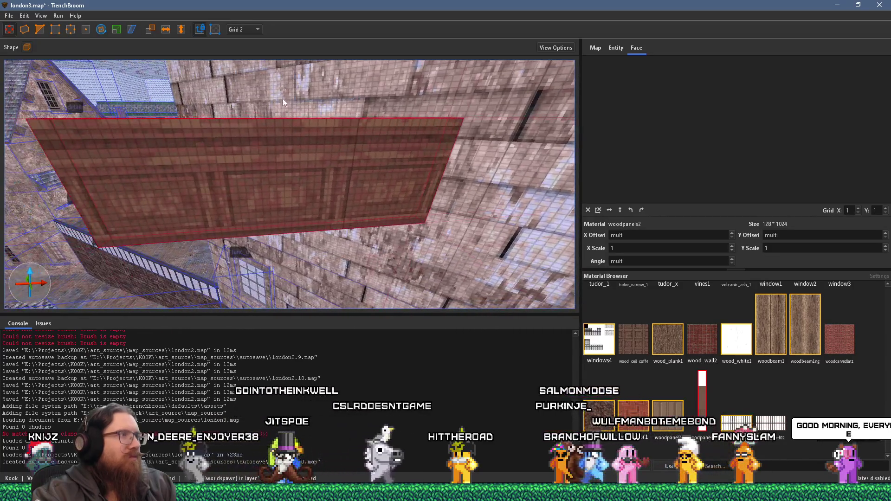
# Return the grid to 4 units, toggle the Scale tool, and pick the beam's top face.
pyautogui.click(258, 62)
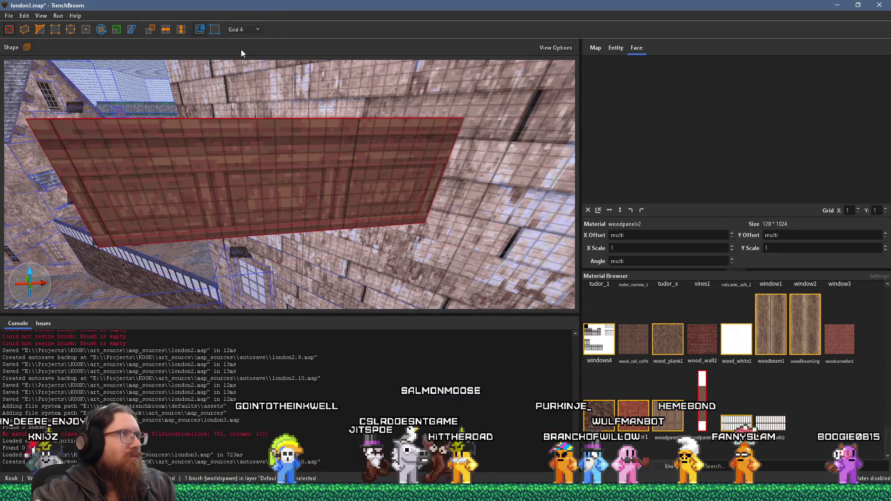
pyautogui.click(116, 31)
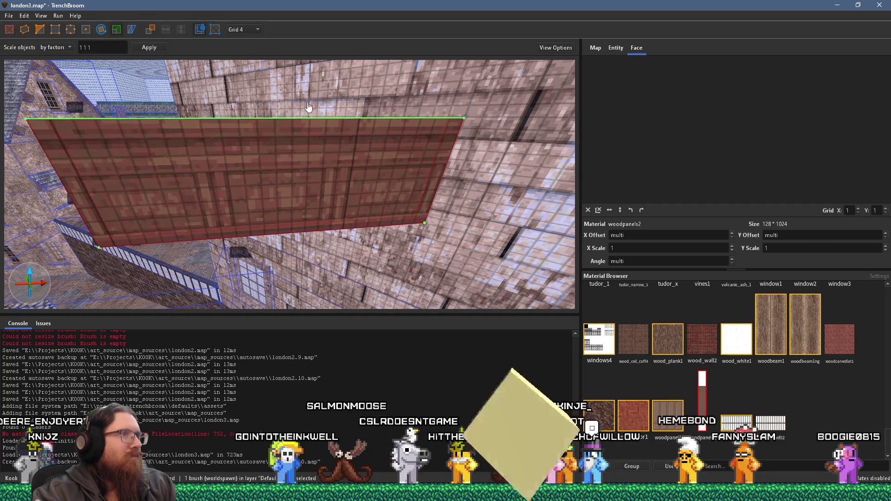
pyautogui.scroll(-2, 452, 157)
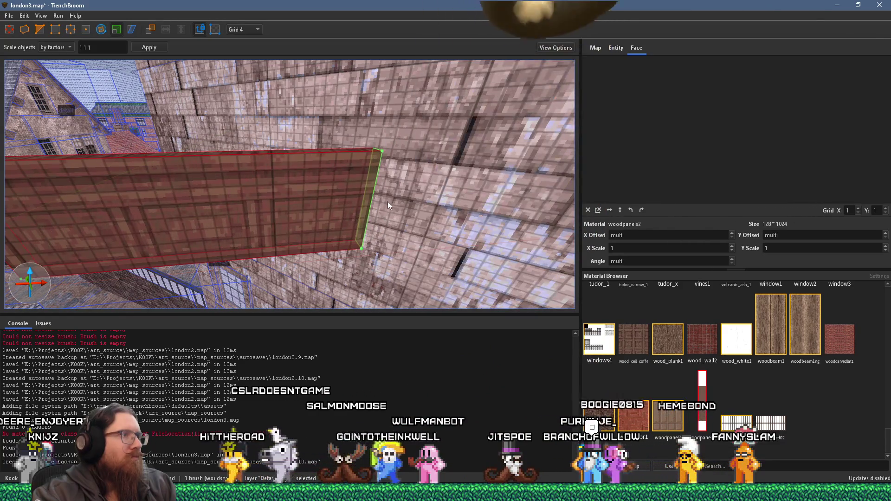
pyautogui.moveTo(384, 203)
pyautogui.mouseDown()
pyautogui.moveTo(330, 203)
pyautogui.moveTo(347, 219)
pyautogui.moveTo(335, 221)
pyautogui.moveTo(111, 100)
pyautogui.mouseUp()
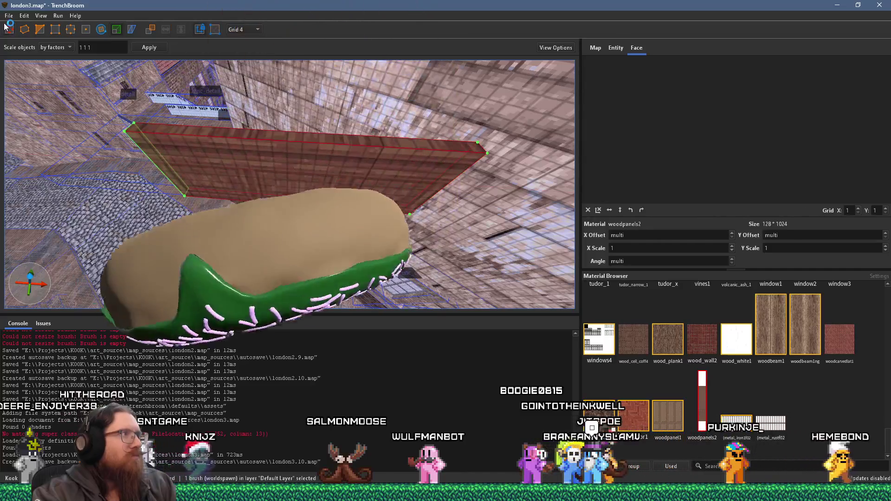
pyautogui.press('Escape')
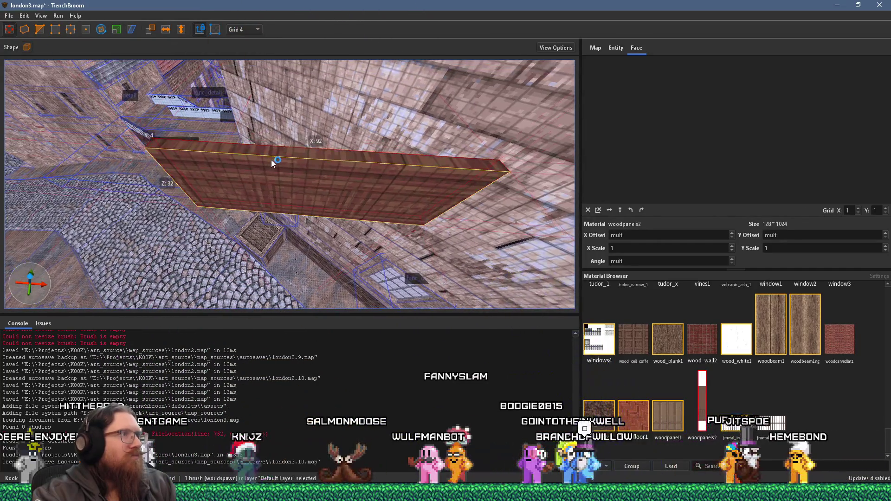
pyautogui.keyDown('shift'); pyautogui.click(271, 160); pyautogui.keyUp('shift')
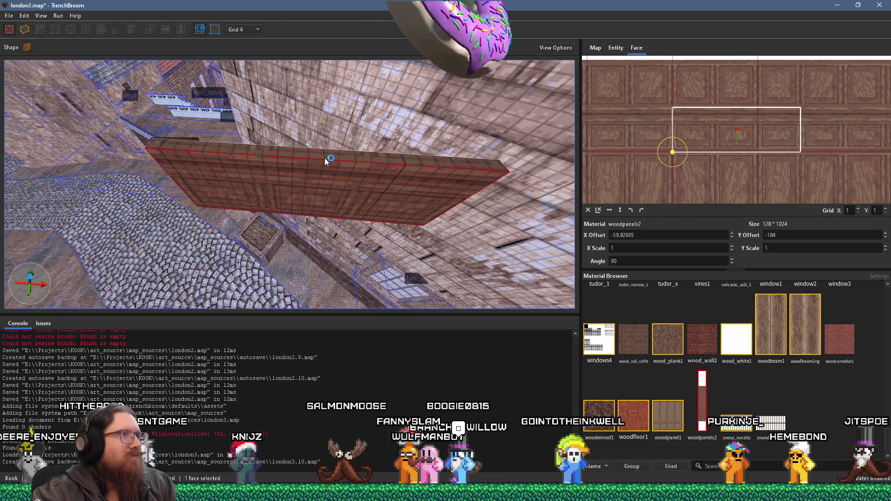
# Shift the wood texture on the top face 8 units and slide its offset.
pyautogui.press('Up')
pyautogui.press('Up')
pyautogui.scroll(2, 722, 162)
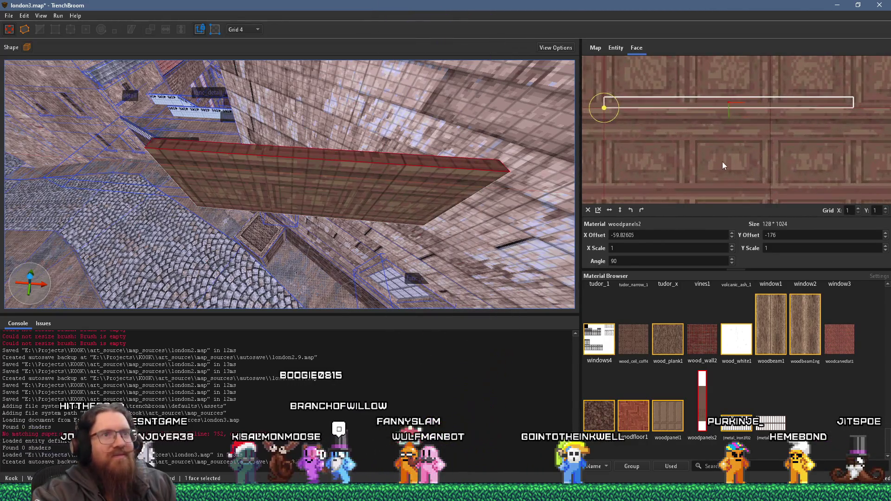
pyautogui.moveTo(709, 169); pyautogui.dragTo(709, 159)
pyautogui.press('s')
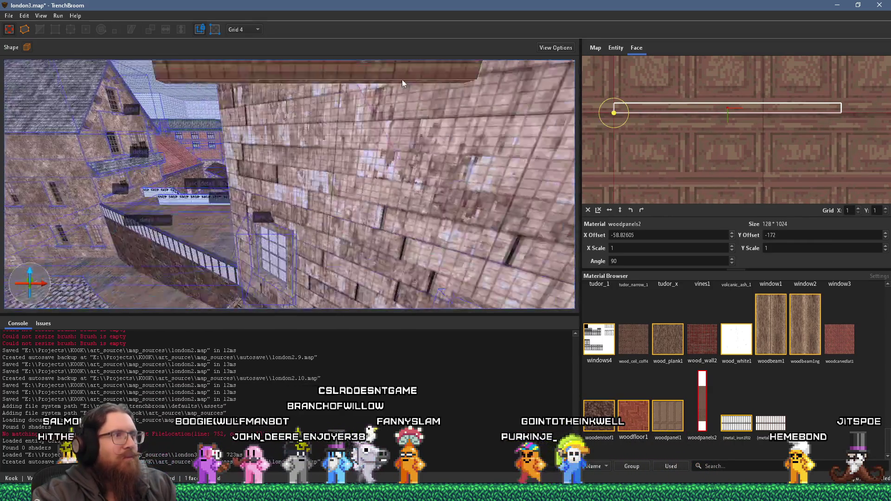
pyautogui.press('s')
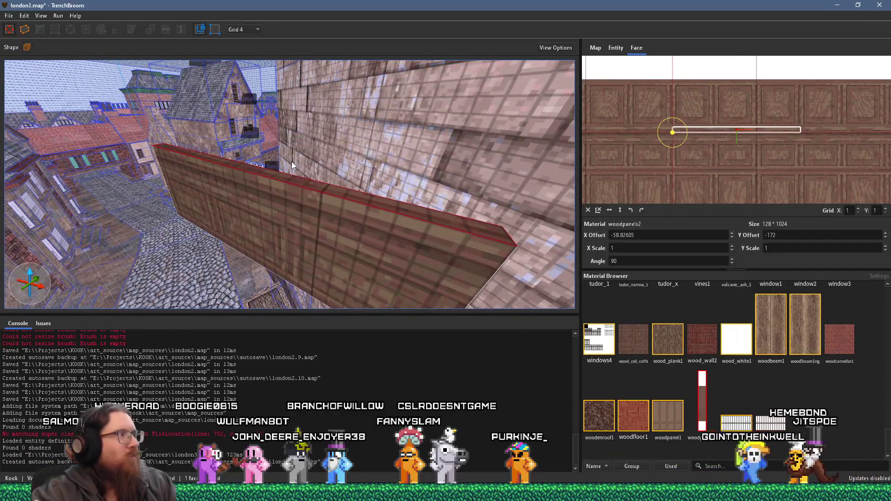
# Reselect the whole beam and Alt-drag a copy of it lower in the shaft.
pyautogui.click(307, 205)
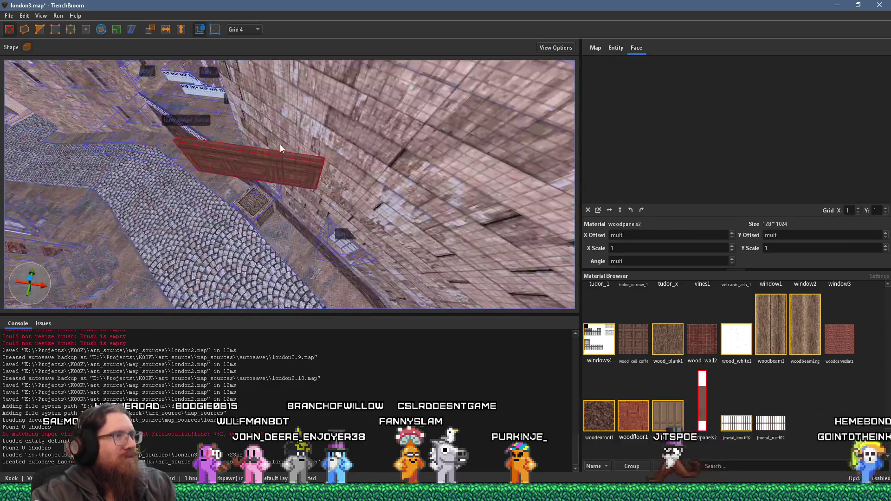
pyautogui.press('w')
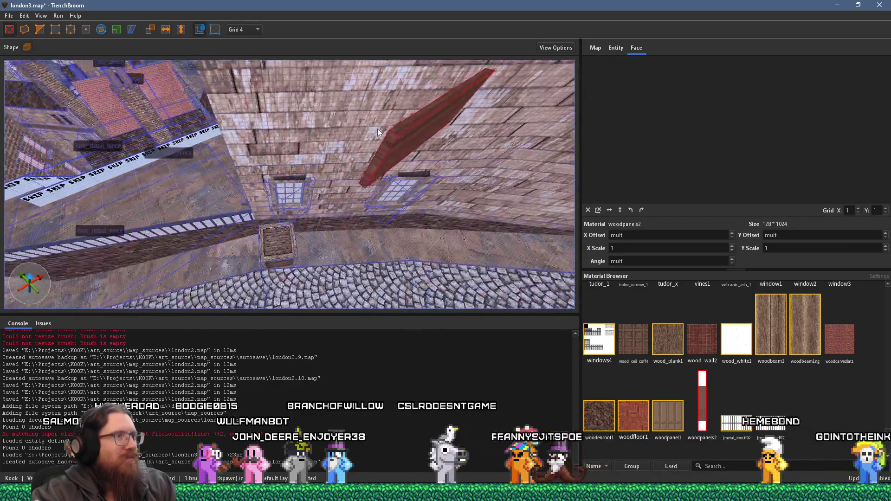
pyautogui.press('d')
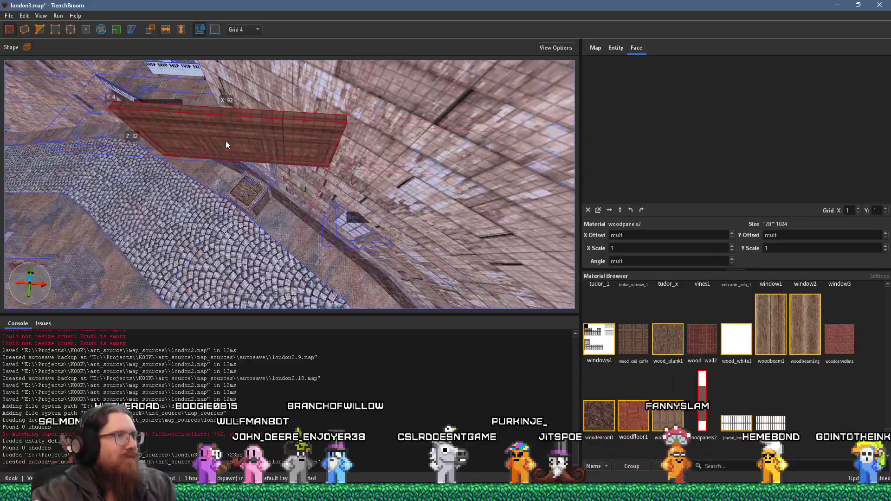
pyautogui.moveTo(254, 135); pyautogui.dragTo(268, 212)
# Rotate the copied wooden beam so it stands upright as a vertical post.
pyautogui.click(102, 29)
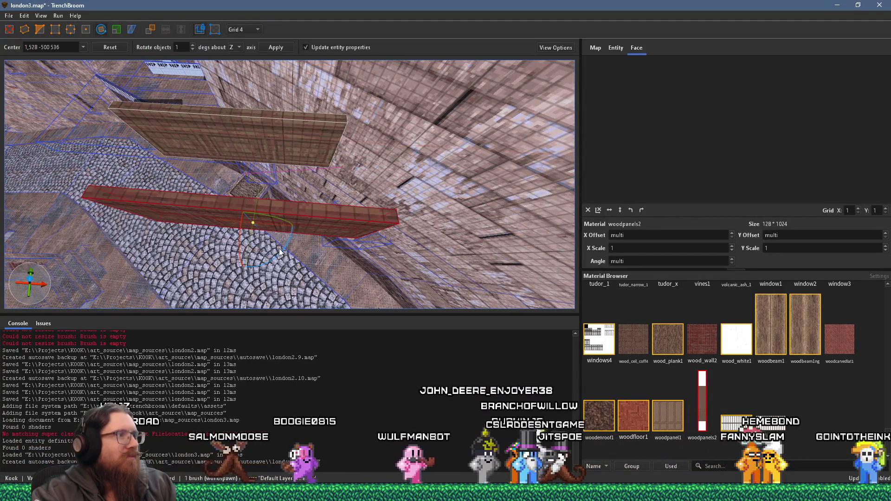
pyautogui.moveTo(282, 254); pyautogui.dragTo(185, 263)
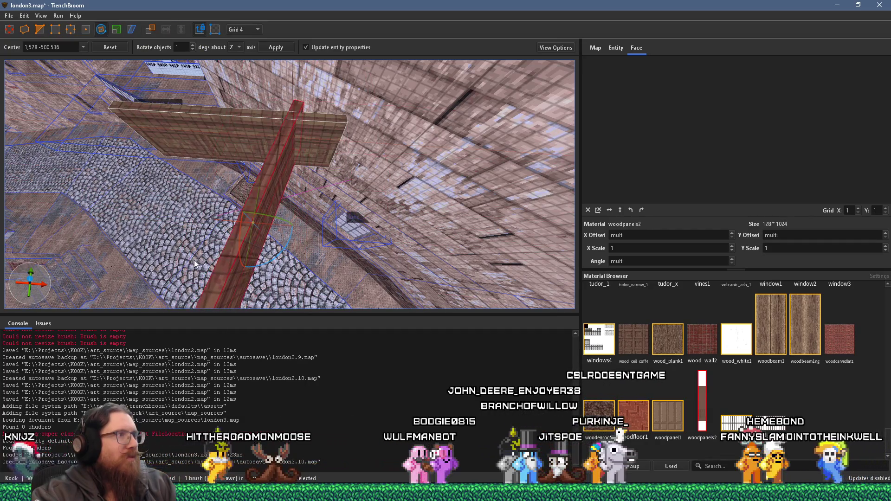
pyautogui.press('Escape')
pyautogui.click(270, 182)
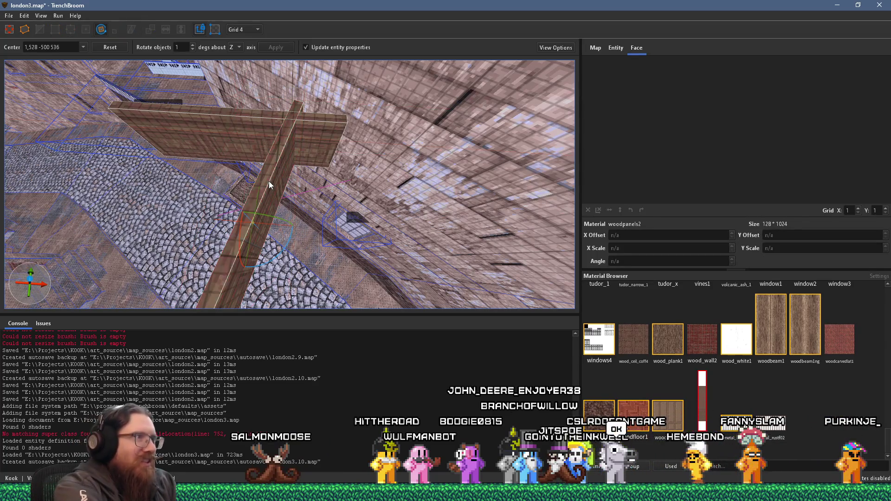
pyautogui.hotkey('alt', 'Up')
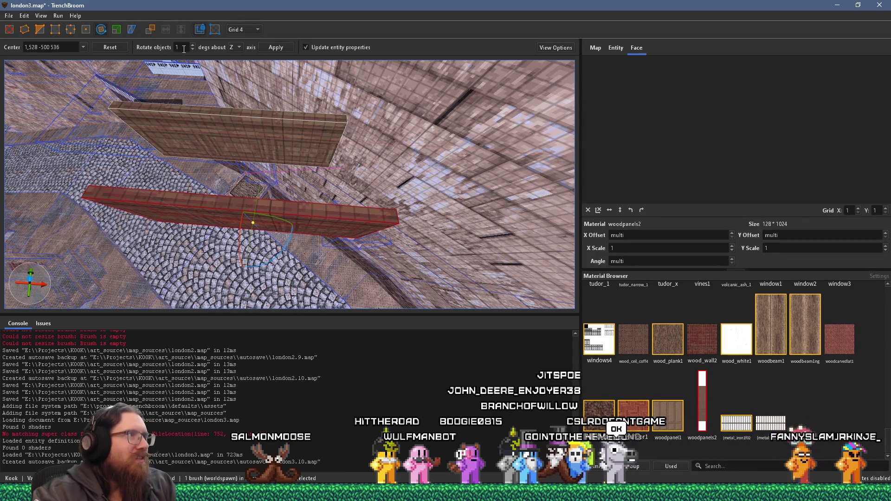
pyautogui.write('45')
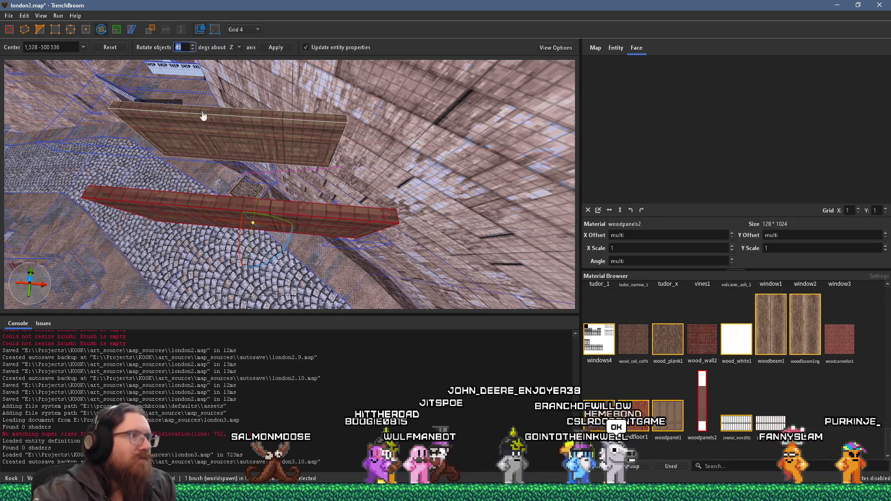
pyautogui.moveTo(286, 259)
pyautogui.mouseDown()
pyautogui.moveTo(258, 271)
pyautogui.moveTo(216, 271)
pyautogui.mouseUp()
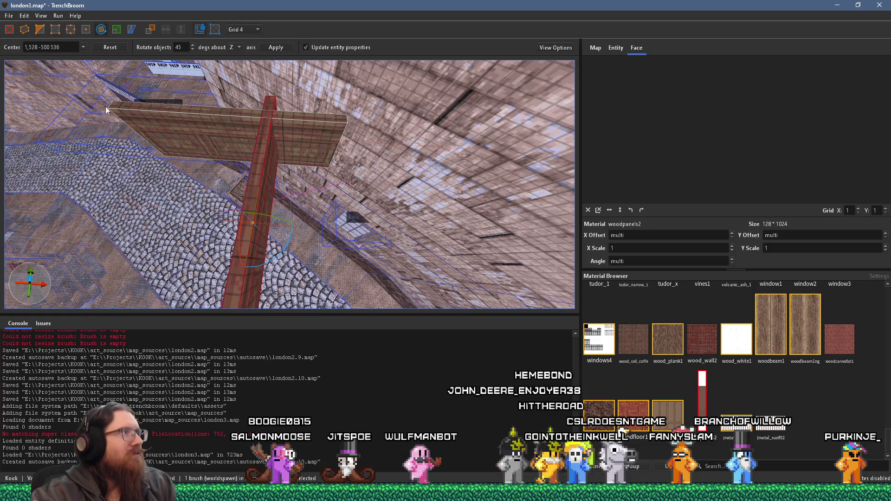
# Move the vertical post to the beam's end and paste a duplicate vertical piece.
pyautogui.click(9, 29)
pyautogui.moveTo(248, 144)
pyautogui.mouseDown()
pyautogui.moveTo(307, 181)
pyautogui.moveTo(358, 200)
pyautogui.moveTo(358, 187)
pyautogui.mouseUp()
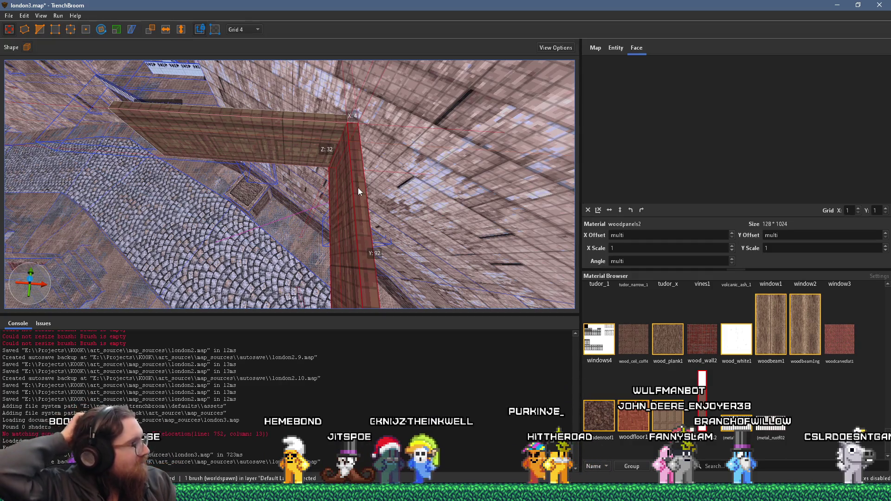
pyautogui.moveTo(357, 187)
pyautogui.mouseDown()
pyautogui.moveTo(328, 181)
pyautogui.moveTo(320, 132)
pyautogui.moveTo(330, 146)
pyautogui.moveTo(383, 160)
pyautogui.moveTo(344, 161)
pyautogui.moveTo(330, 174)
pyautogui.moveTo(320, 218)
pyautogui.mouseUp()
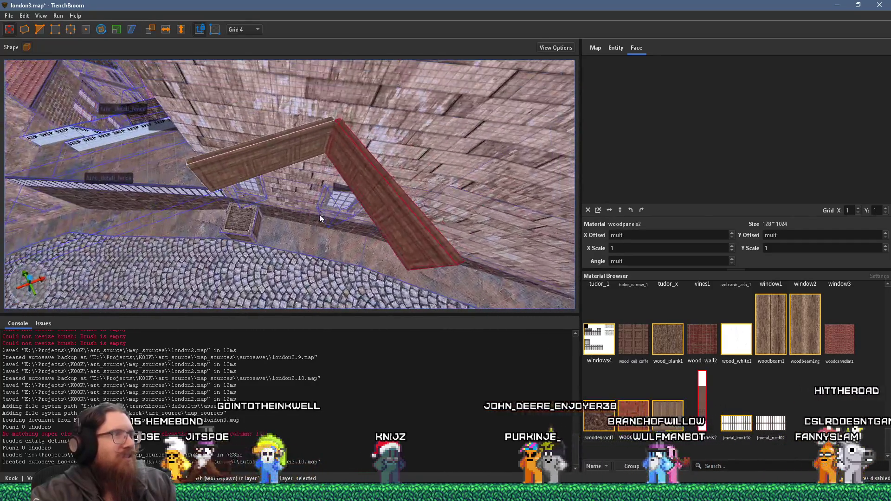
pyautogui.hotkey('ctrl', 'v')
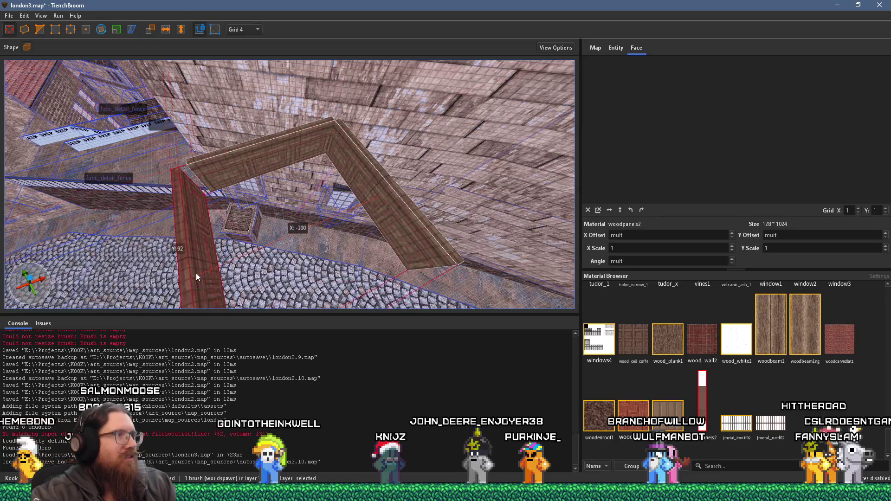
pyautogui.moveTo(225, 260)
pyautogui.mouseDown()
pyautogui.moveTo(206, 234)
pyautogui.moveTo(258, 219)
pyautogui.moveTo(245, 159)
pyautogui.moveTo(284, 168)
pyautogui.moveTo(324, 262)
pyautogui.moveTo(315, 230)
pyautogui.mouseUp()
# Copy the back beam to close the frame and shorten the front beam, leaving an opening.
pyautogui.click(283, 169)
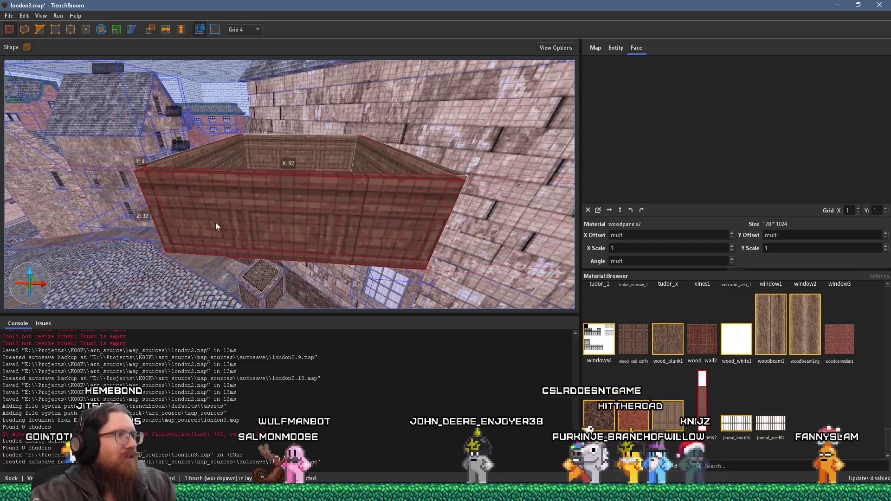
pyautogui.moveTo(215, 221)
pyautogui.mouseDown()
pyautogui.moveTo(235, 233)
pyautogui.moveTo(327, 241)
pyautogui.mouseUp()
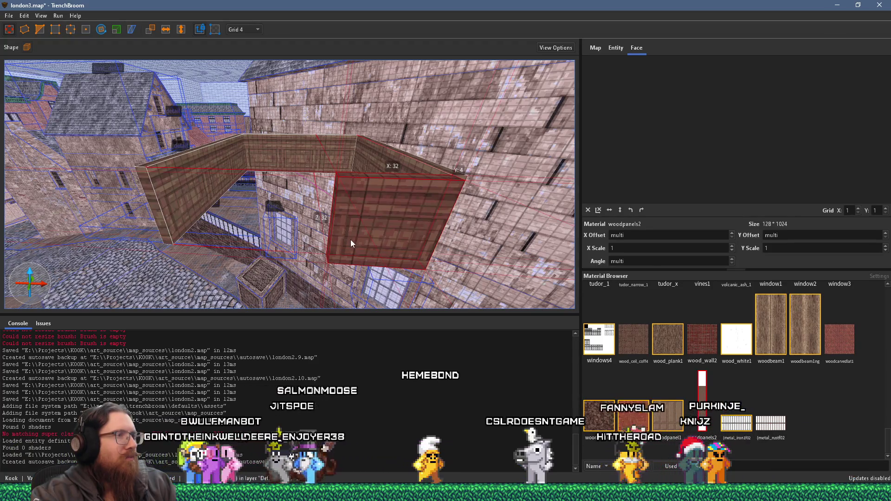
pyautogui.moveTo(338, 232)
pyautogui.mouseDown()
pyautogui.moveTo(303, 229)
pyautogui.moveTo(252, 188)
pyautogui.moveTo(319, 200)
pyautogui.mouseUp()
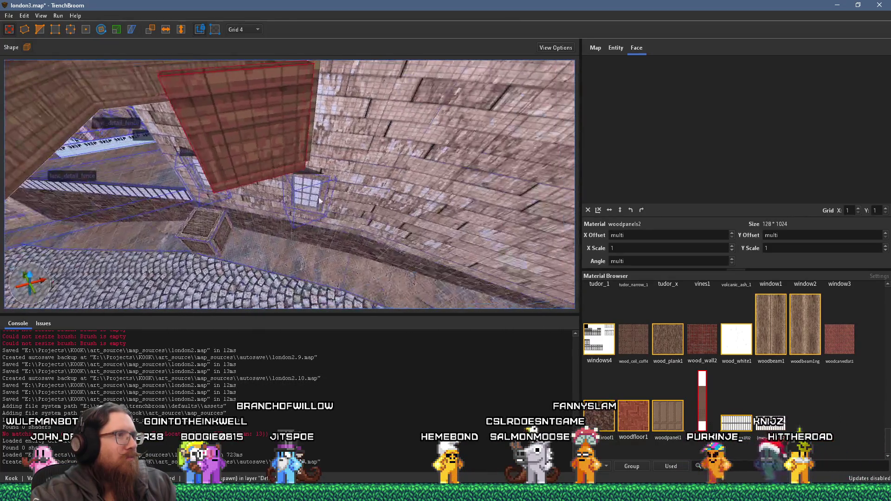
pyautogui.keyDown('shift'); pyautogui.click(273, 170); pyautogui.keyUp('shift')
pyautogui.scroll(5, 765, 155)
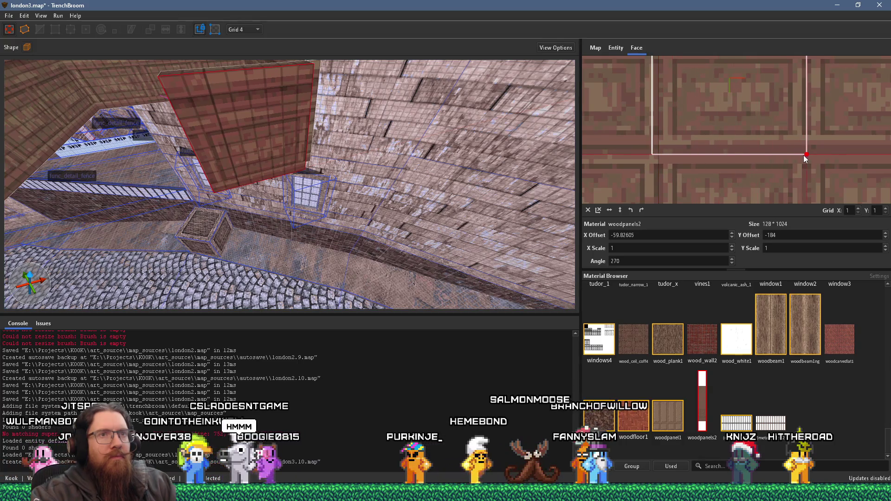
# Shift and stretch the wood-panel texture on the beam face, checking the reference photos.
pyautogui.moveTo(662, 149)
pyautogui.mouseDown()
pyautogui.moveTo(374, 141)
pyautogui.moveTo(321, 130)
pyautogui.moveTo(269, 147)
pyautogui.moveTo(402, 165)
pyautogui.moveTo(368, 163)
pyautogui.moveTo(350, 109)
pyautogui.moveTo(321, 111)
pyautogui.moveTo(337, 117)
pyautogui.moveTo(343, 134)
pyautogui.mouseUp()
pyautogui.click(403, 160)
pyautogui.hotkey('alt', 'Tab')
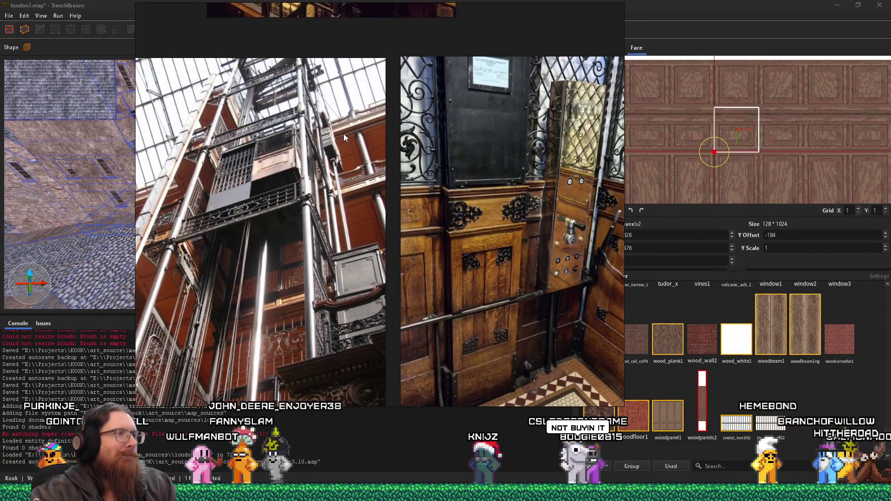
pyautogui.hotkey('alt', 'Tab')
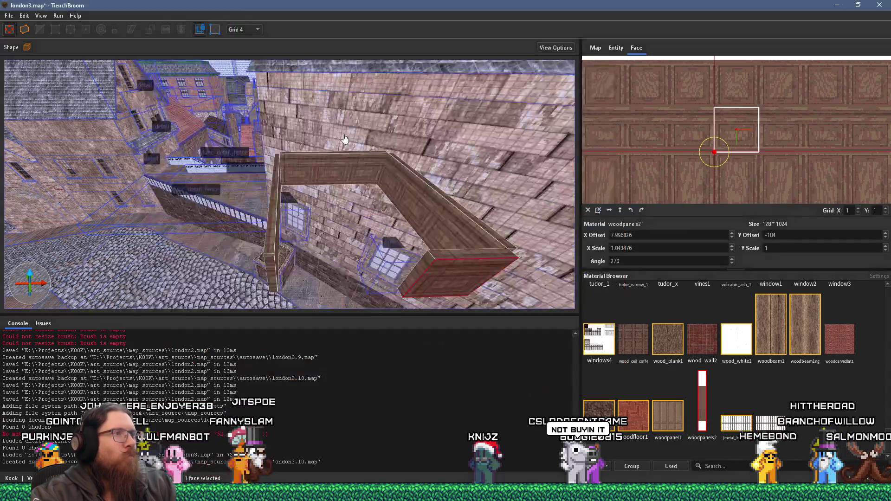
# Filter the material browser to 'iron' and select the whole wooden brush.
pyautogui.click(724, 466)
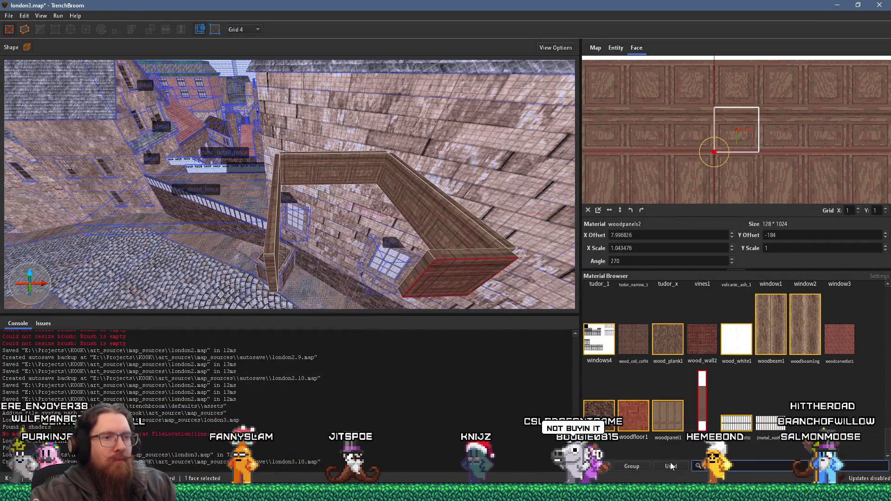
pyautogui.write('iron')
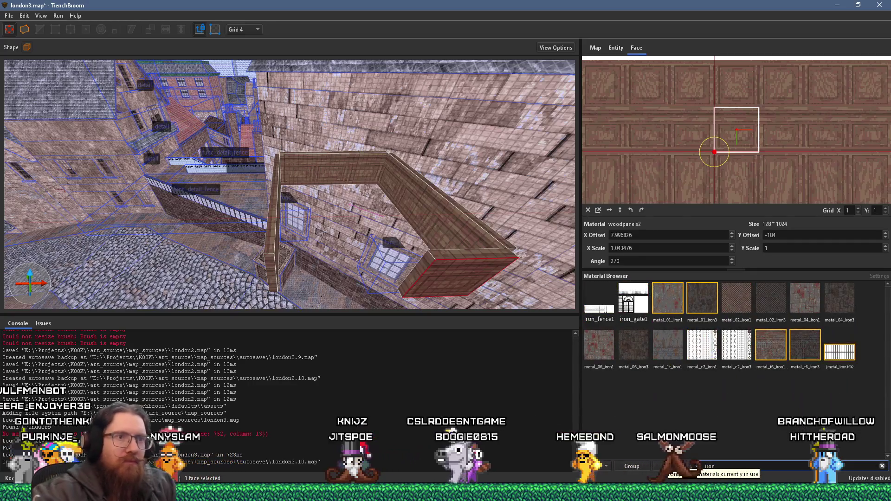
pyautogui.click(416, 263)
pyautogui.moveTo(500, 257)
pyautogui.mouseDown()
pyautogui.moveTo(422, 219)
pyautogui.moveTo(393, 263)
pyautogui.moveTo(320, 259)
pyautogui.mouseUp()
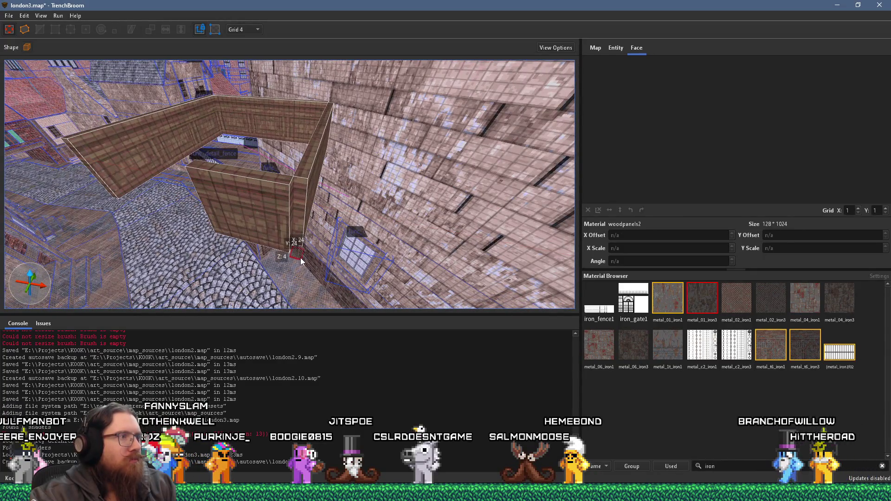
# Stretch the small corner blocks into tall posts, lengthening the end brush from 72 to 96 units.
pyautogui.keyDown('ctrl'); pyautogui.keyDown('shift'); pyautogui.click(306, 298); pyautogui.keyUp('shift'); pyautogui.keyUp('ctrl')
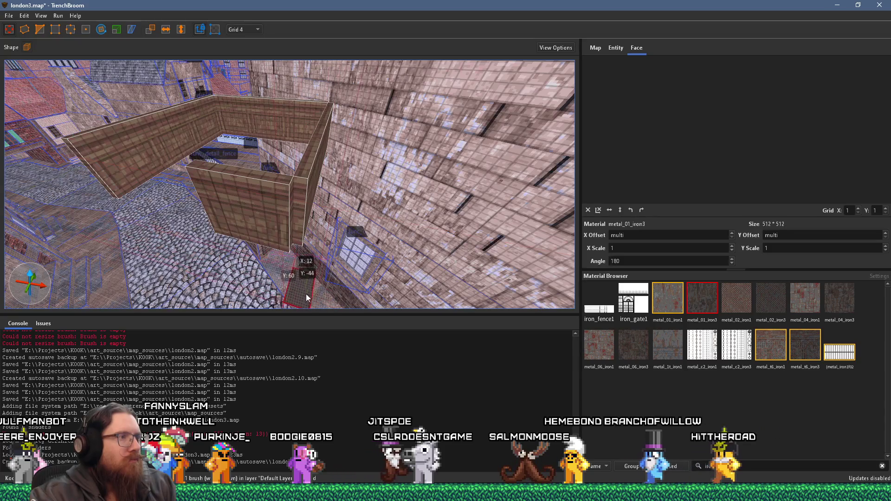
pyautogui.click(301, 248)
pyautogui.moveTo(301, 263)
pyautogui.mouseDown()
pyautogui.moveTo(295, 135)
pyautogui.moveTo(207, 239)
pyautogui.mouseUp()
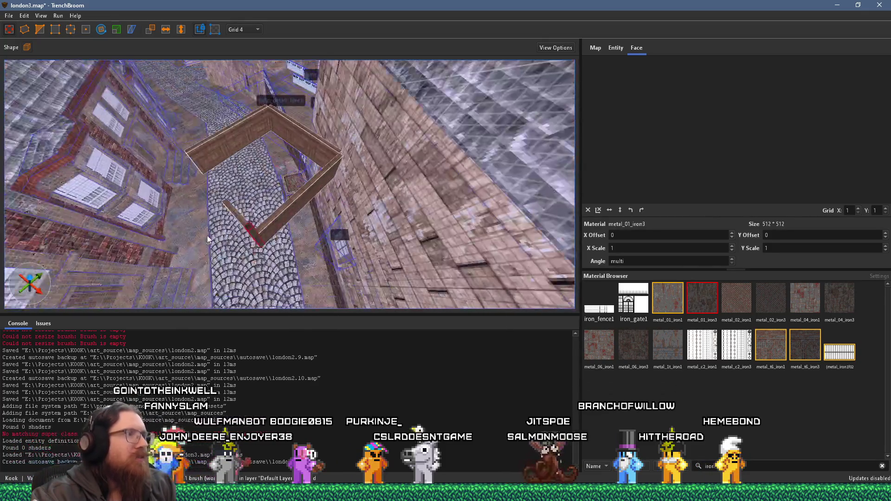
pyautogui.moveTo(348, 147)
pyautogui.mouseDown()
pyautogui.moveTo(344, 156)
pyautogui.moveTo(311, 157)
pyautogui.moveTo(232, 147)
pyautogui.moveTo(299, 194)
pyautogui.mouseUp()
pyautogui.moveTo(339, 224)
pyautogui.mouseDown()
pyautogui.moveTo(330, 121)
pyautogui.moveTo(244, 131)
pyautogui.mouseUp()
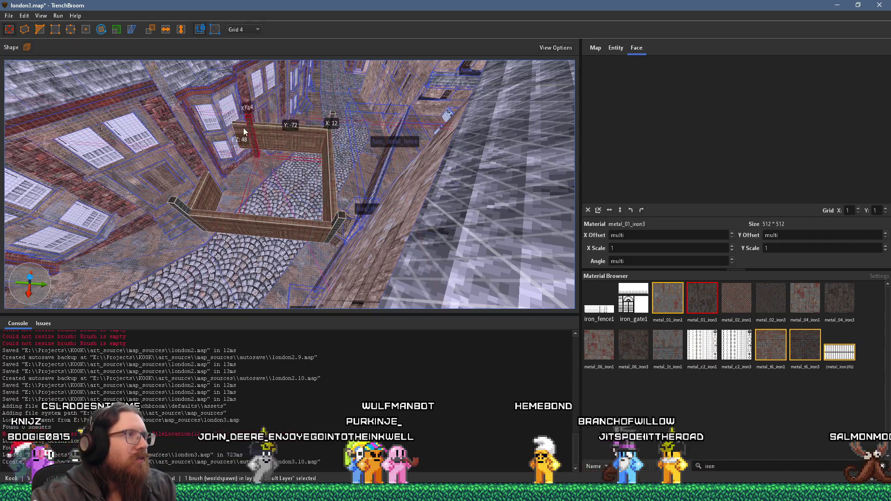
# Select the ElevatorAxisAligned brushes in the shaft and nudge them a few units over.
pyautogui.scroll(5, 238, 153)
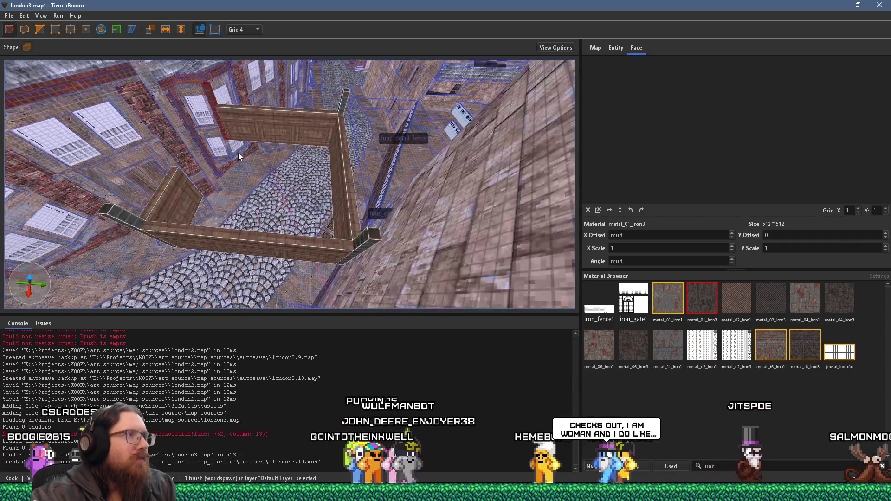
pyautogui.scroll(3, 239, 153)
pyautogui.scroll(5, 262, 177)
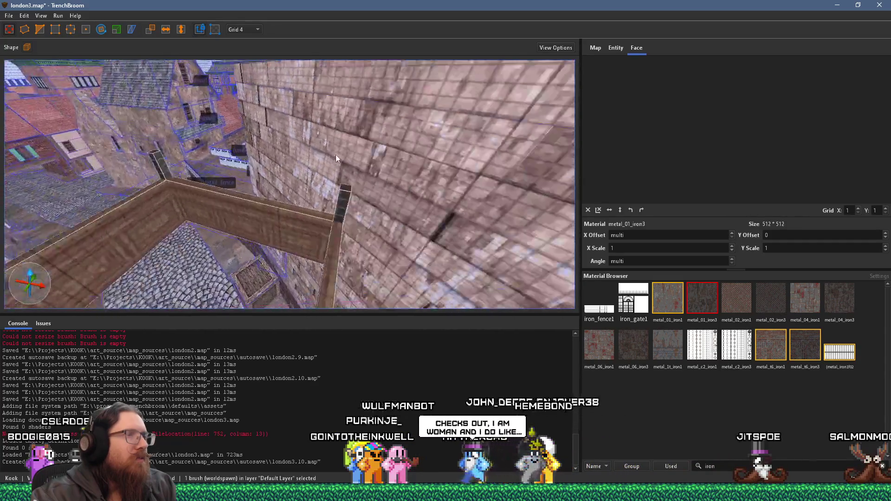
pyautogui.scroll(8, 327, 158)
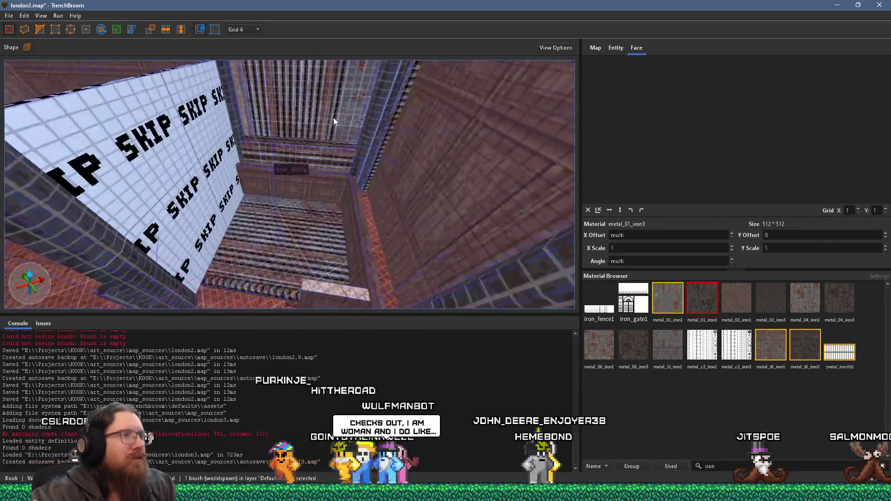
pyautogui.scroll(5, 338, 102)
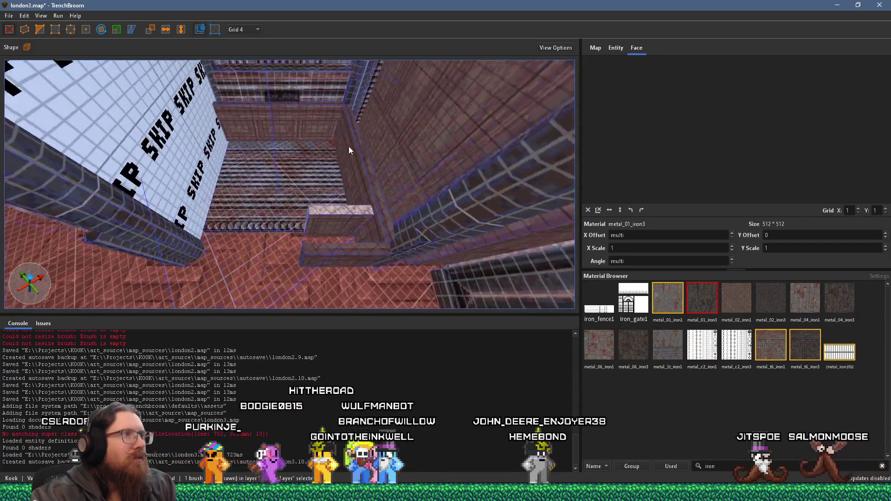
pyautogui.scroll(-6, 352, 168)
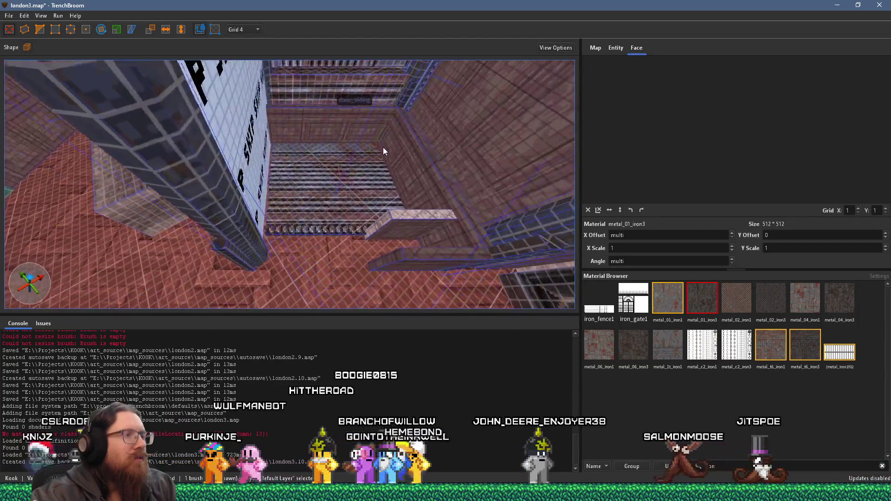
pyautogui.press('Escape')
pyautogui.scroll(3, 412, 176)
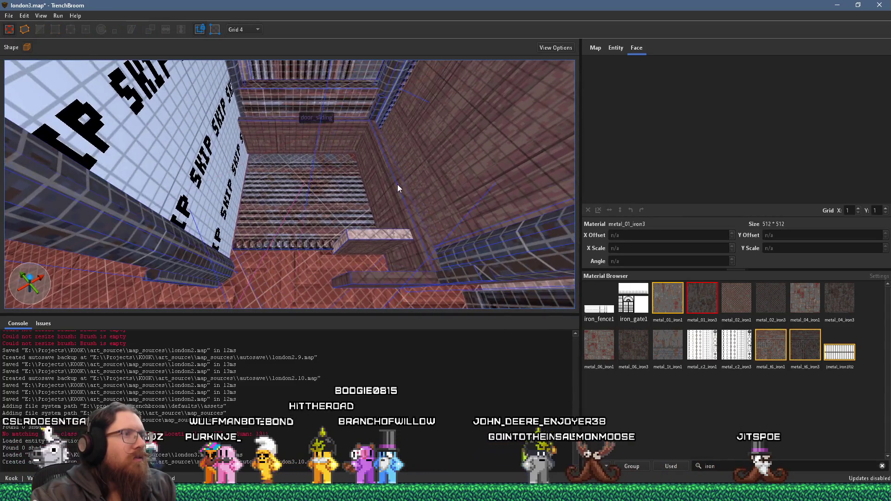
pyautogui.click(394, 182)
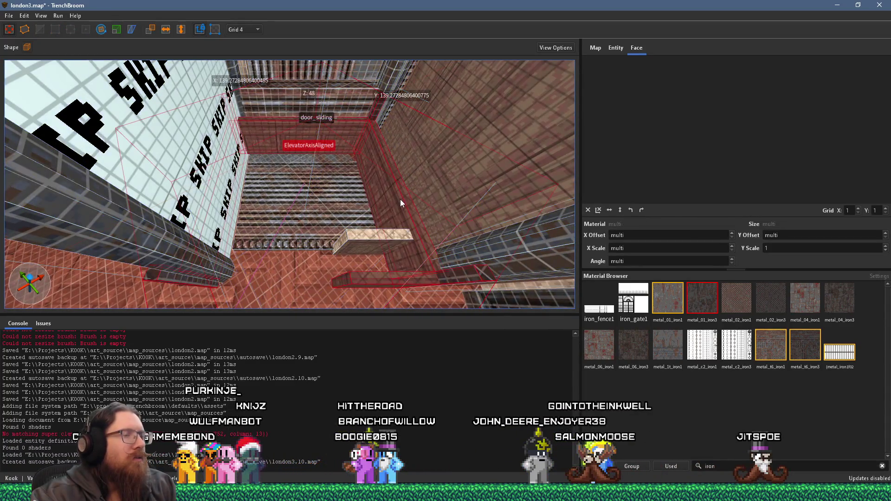
pyautogui.moveTo(399, 201)
pyautogui.mouseDown()
pyautogui.moveTo(402, 190)
pyautogui.moveTo(306, 205)
pyautogui.moveTo(244, 189)
pyautogui.moveTo(281, 193)
pyautogui.moveTo(319, 167)
pyautogui.moveTo(308, 167)
pyautogui.mouseUp()
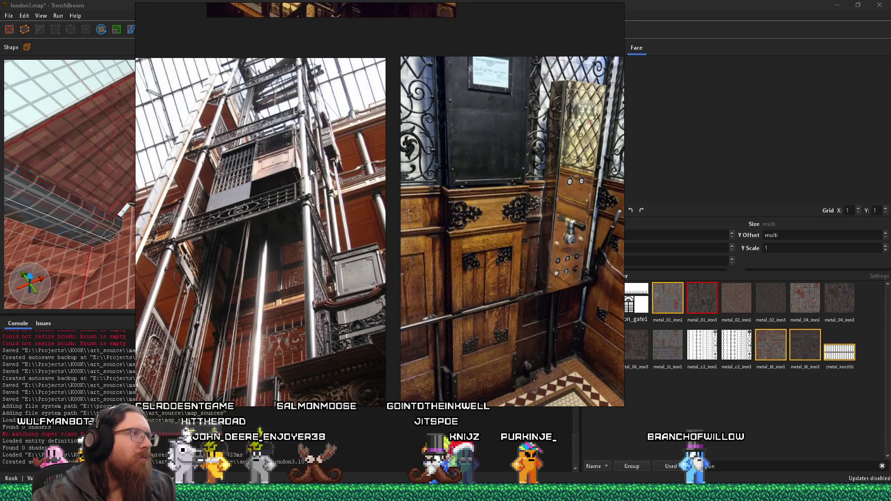
# Compare with the elevator reference photos, then select the wooden beam frame in the map.
pyautogui.hotkey('alt', 'Tab')
pyautogui.moveTo(309, 168); pyautogui.dragTo(304, 122)
pyautogui.hotkey('alt', 'Tab')
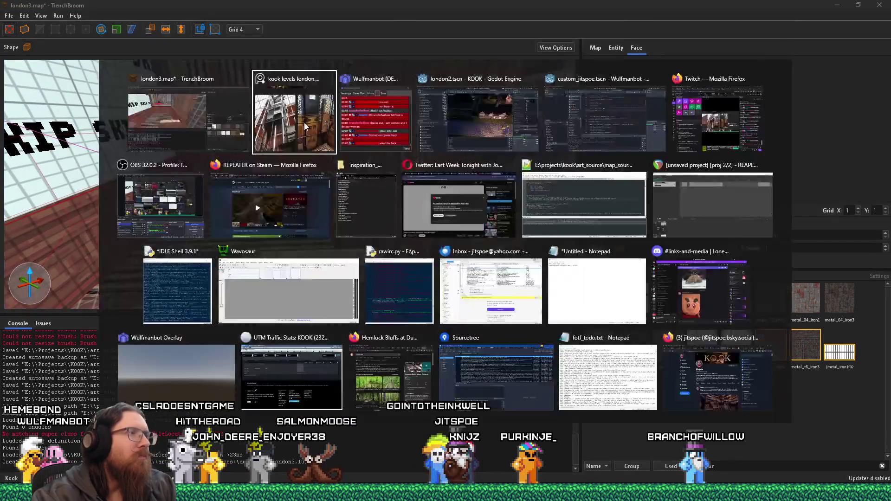
pyautogui.hotkey('alt', 'Tab')
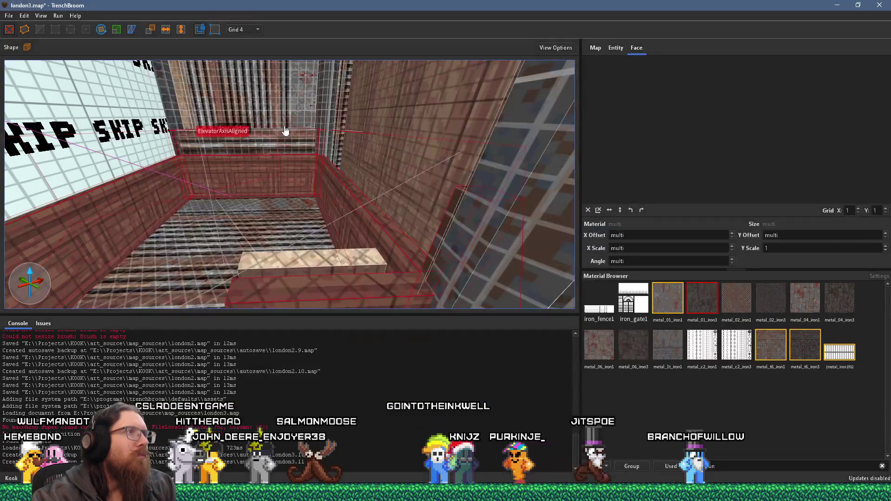
pyautogui.moveTo(285, 129)
pyautogui.mouseDown()
pyautogui.moveTo(354, 264)
pyautogui.moveTo(284, 208)
pyautogui.moveTo(303, 198)
pyautogui.moveTo(285, 198)
pyautogui.mouseUp()
pyautogui.click(303, 199)
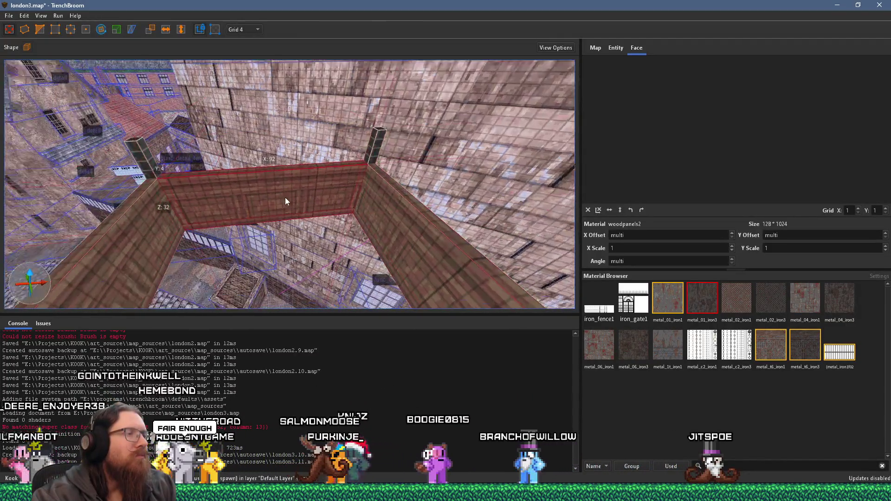
# Scale the selected brush smaller from its right side.
pyautogui.scroll(3, 288, 198)
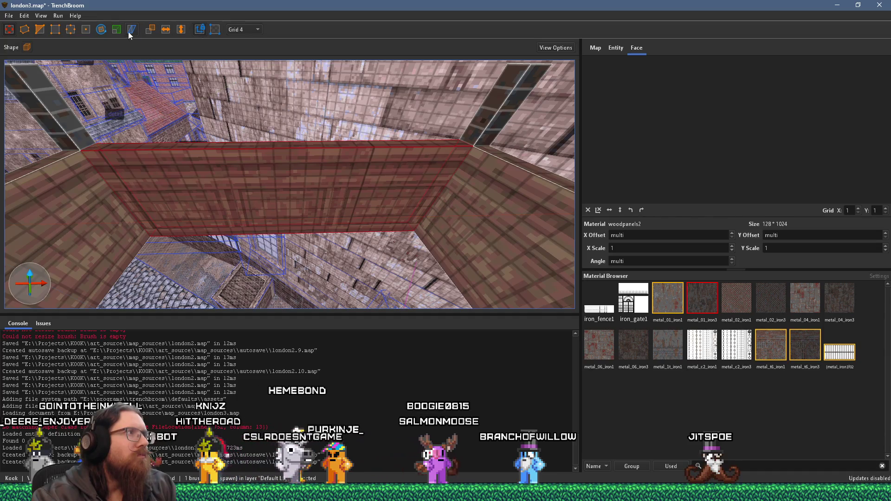
pyautogui.click(115, 31)
pyautogui.moveTo(471, 174)
pyautogui.mouseDown()
pyautogui.moveTo(441, 178)
pyautogui.moveTo(472, 179)
pyautogui.moveTo(459, 186)
pyautogui.mouseUp()
pyautogui.scroll(-5, 456, 185)
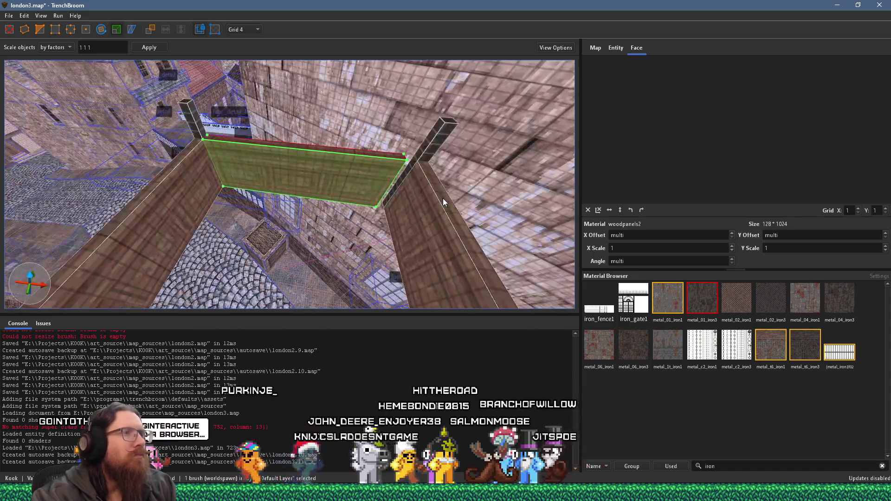
pyautogui.press('Escape')
# Select the vertical and horizontal crossbeam pieces and lower them.
pyautogui.click(436, 199)
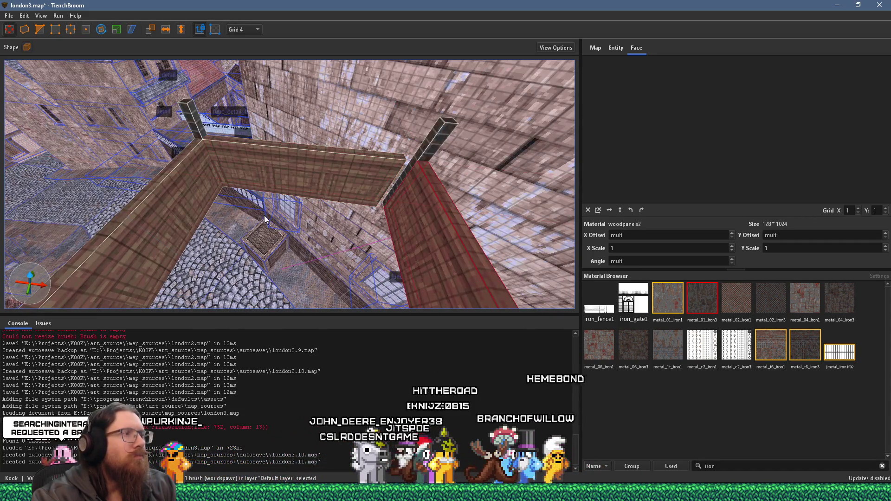
pyautogui.keyDown('shift'); pyautogui.click(170, 206); pyautogui.keyUp('shift')
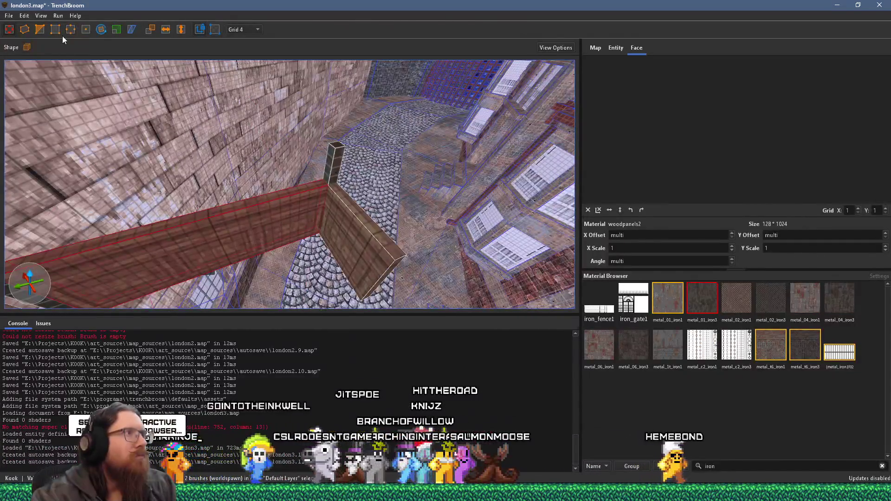
pyautogui.click(112, 30)
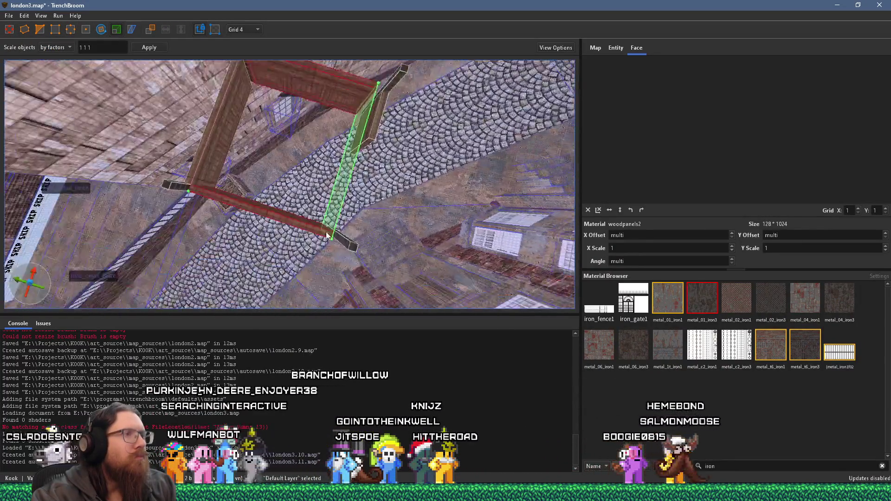
pyautogui.press('Escape')
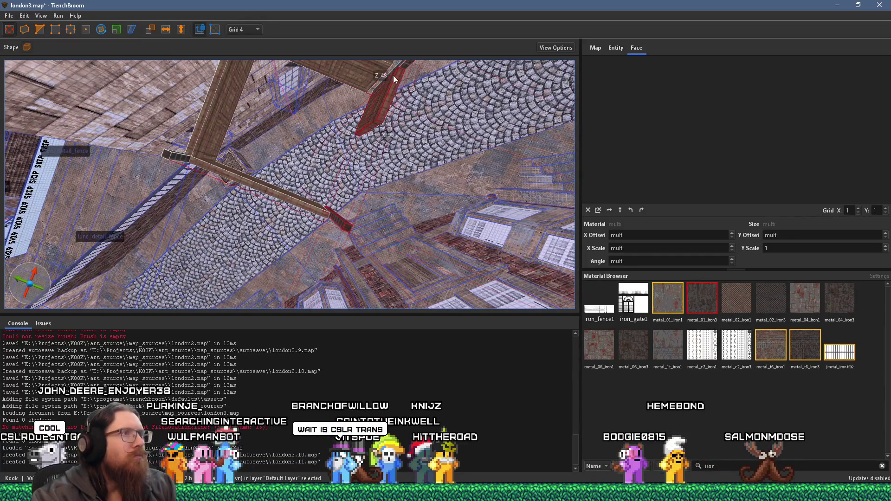
pyautogui.moveTo(385, 88)
pyautogui.mouseDown()
pyautogui.moveTo(300, 119)
pyautogui.moveTo(321, 158)
pyautogui.moveTo(304, 171)
pyautogui.moveTo(343, 217)
pyautogui.mouseUp()
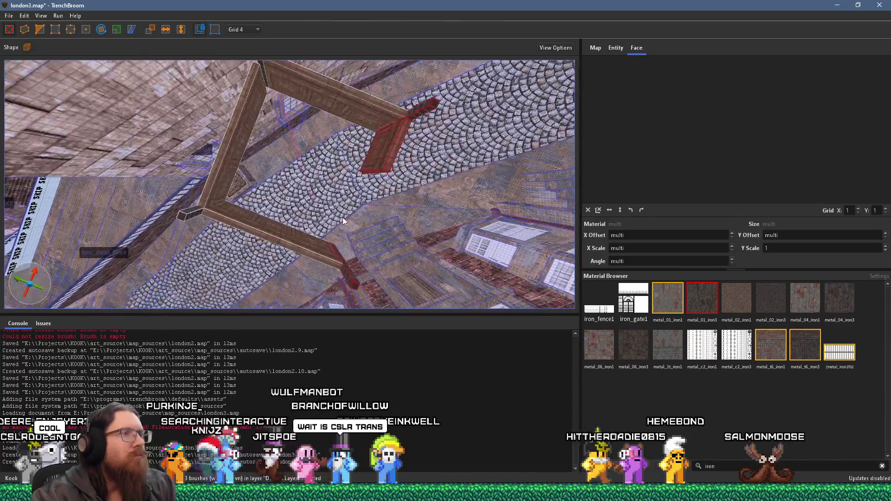
pyautogui.moveTo(347, 279)
pyautogui.mouseDown()
pyautogui.moveTo(321, 230)
pyautogui.moveTo(351, 192)
pyautogui.mouseUp()
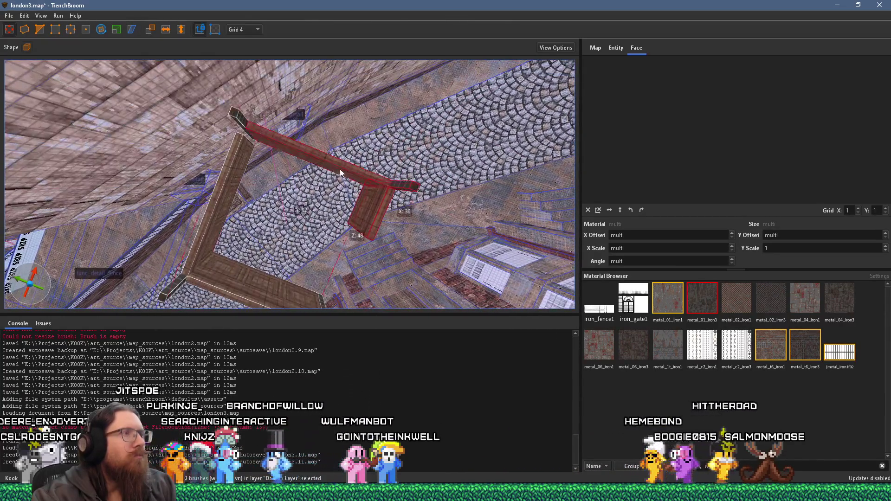
pyautogui.moveTo(239, 124); pyautogui.dragTo(240, 140)
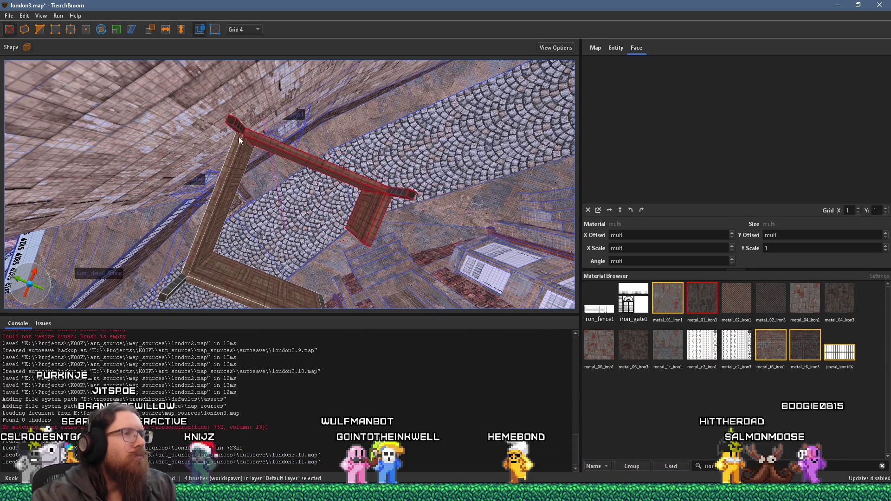
# Save london3.map.
pyautogui.click(9, 15)
pyautogui.click(39, 62)
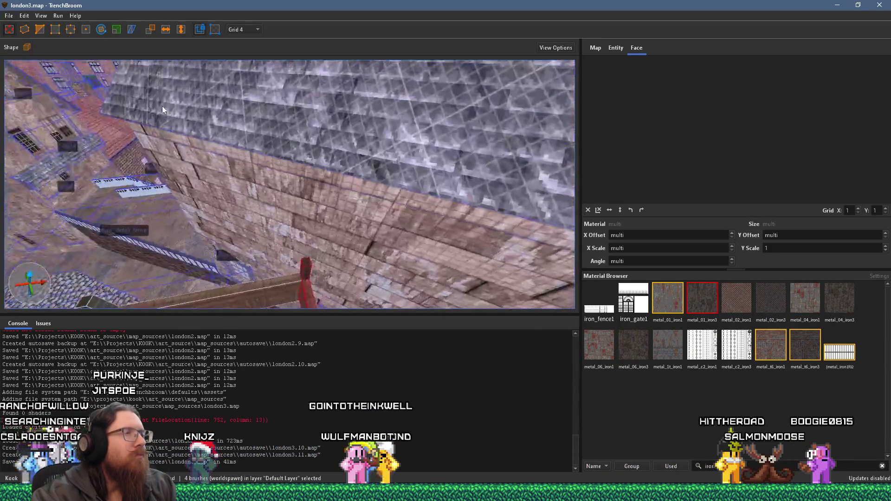
pyautogui.scroll(5, 326, 138)
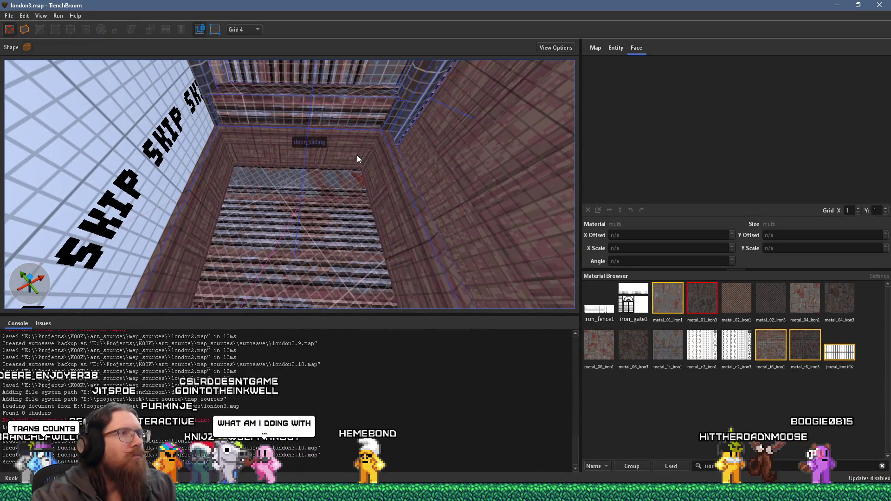
# Check the shaft against the reference photos, then select only the frame's top beam.
pyautogui.scroll(6, 357, 155)
pyautogui.moveTo(393, 212)
pyautogui.mouseDown()
pyautogui.moveTo(328, 211)
pyautogui.moveTo(327, 199)
pyautogui.moveTo(366, 208)
pyautogui.moveTo(385, 159)
pyautogui.moveTo(364, 118)
pyautogui.mouseUp()
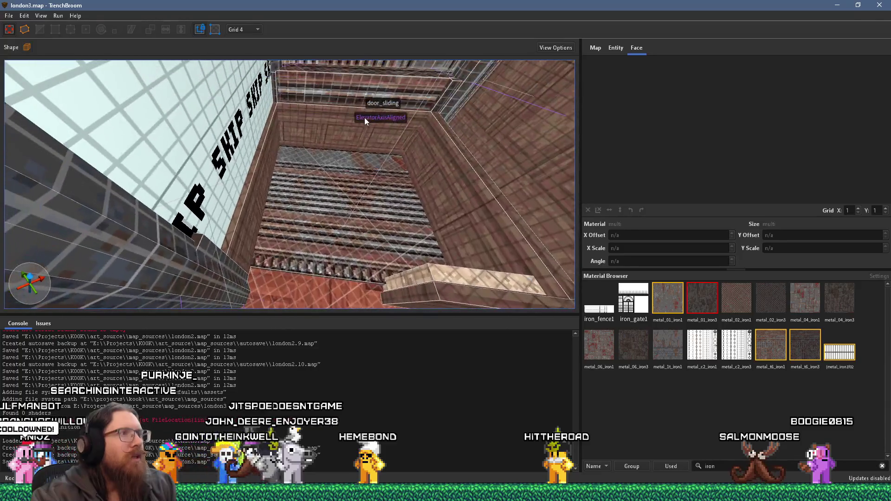
pyautogui.hotkey('alt', 'Tab')
pyautogui.hotkey('alt', 'Tab')
pyautogui.moveTo(314, 139)
pyautogui.mouseDown()
pyautogui.moveTo(195, 122)
pyautogui.moveTo(452, 191)
pyautogui.moveTo(409, 218)
pyautogui.moveTo(325, 177)
pyautogui.moveTo(326, 167)
pyautogui.moveTo(308, 201)
pyautogui.moveTo(263, 191)
pyautogui.mouseUp()
pyautogui.click(296, 147)
pyautogui.moveTo(296, 146)
pyautogui.mouseDown()
pyautogui.moveTo(286, 194)
pyautogui.moveTo(277, 141)
pyautogui.moveTo(301, 163)
pyautogui.moveTo(316, 135)
pyautogui.moveTo(294, 127)
pyautogui.moveTo(282, 107)
pyautogui.moveTo(308, 208)
pyautogui.moveTo(322, 193)
pyautogui.moveTo(169, 64)
pyautogui.mouseUp()
pyautogui.click(306, 212)
# Try scaling the top beam and right post, reselect the upper beams, and save london3.map.
pyautogui.click(119, 31)
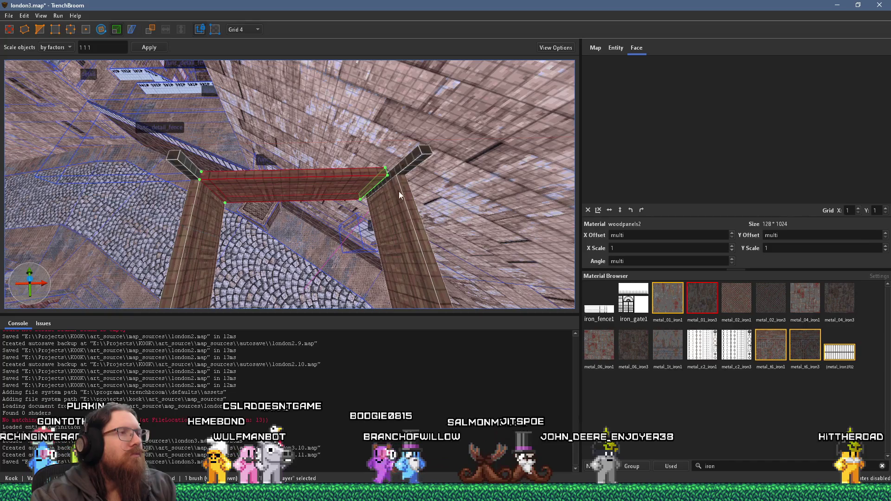
pyautogui.press('Escape')
pyautogui.click(403, 206)
pyautogui.moveTo(193, 228)
pyautogui.mouseDown()
pyautogui.moveTo(308, 230)
pyautogui.moveTo(283, 181)
pyautogui.moveTo(402, 273)
pyautogui.moveTo(394, 243)
pyautogui.moveTo(304, 135)
pyautogui.mouseUp()
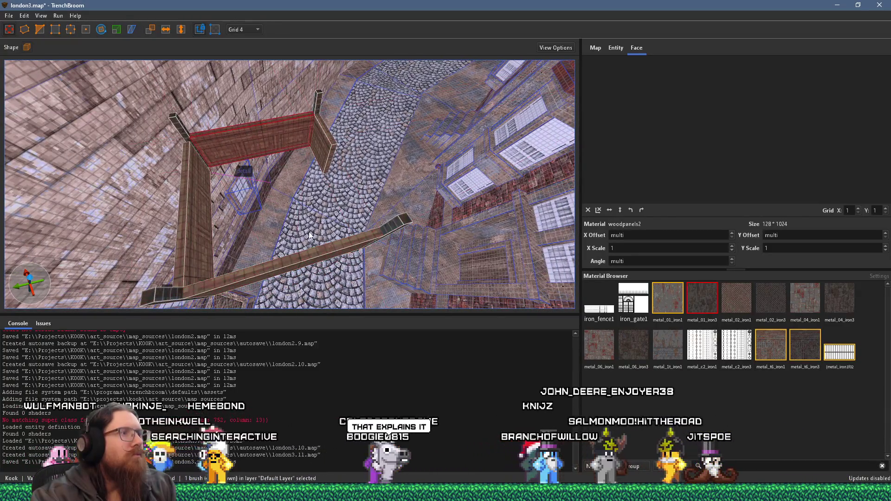
pyautogui.click(116, 29)
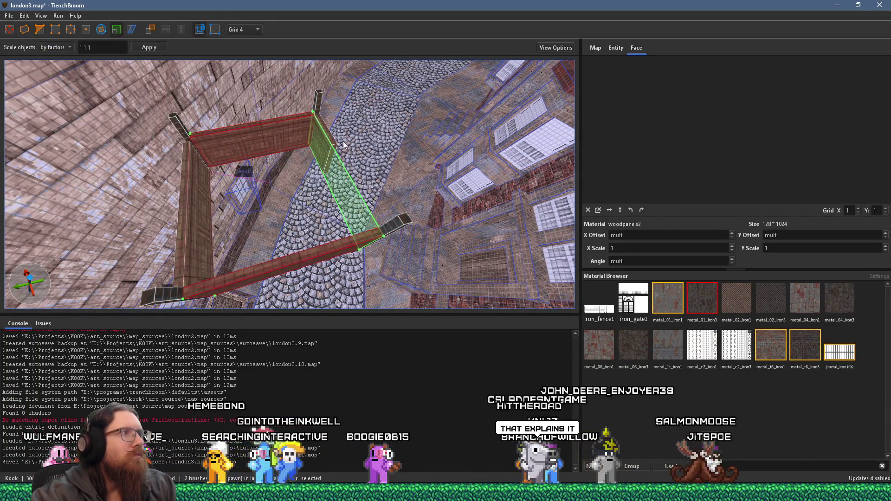
pyautogui.press('Escape')
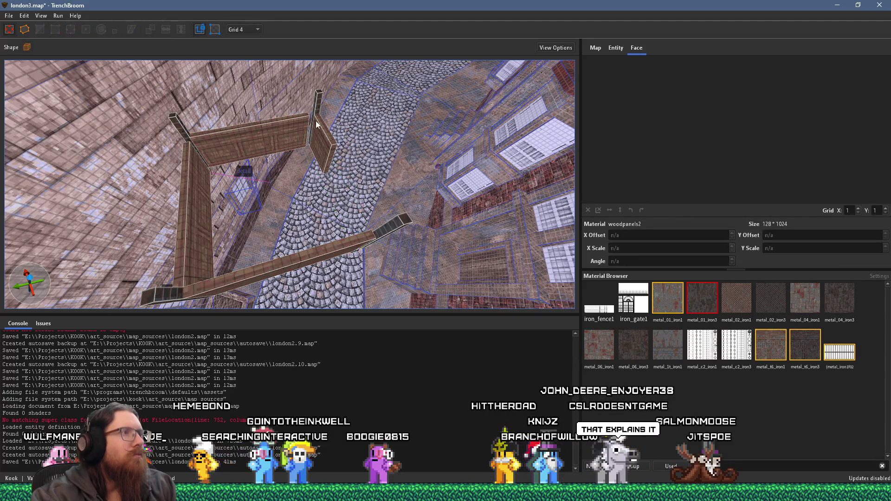
pyautogui.keyDown('ctrl'); pyautogui.click(386, 230); pyautogui.keyUp('ctrl')
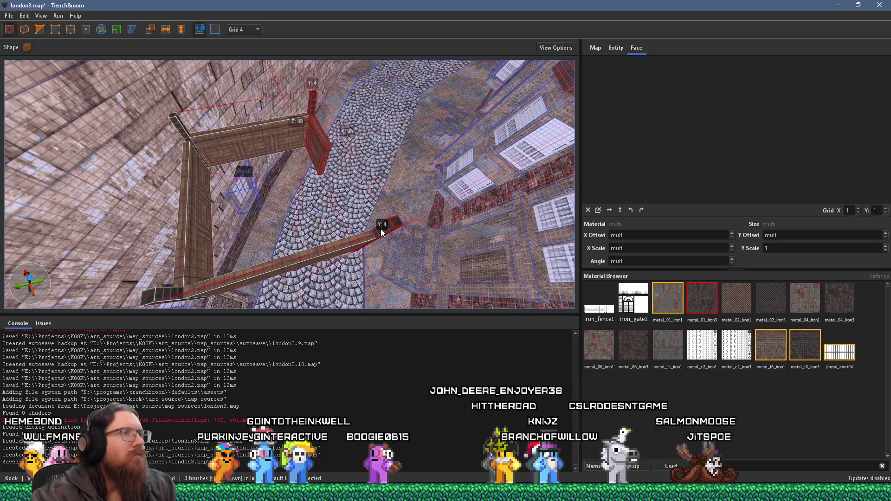
pyautogui.keyDown('ctrl'); pyautogui.click(289, 131); pyautogui.keyUp('ctrl')
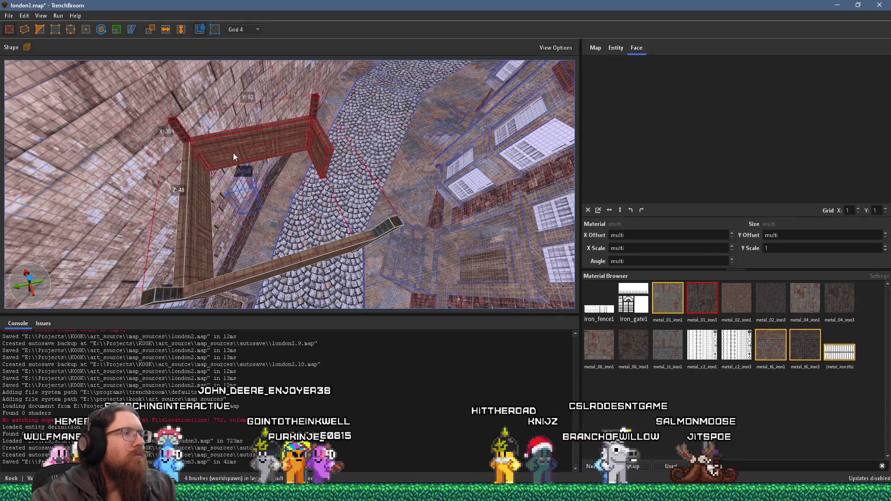
pyautogui.click(9, 15)
pyautogui.click(20, 65)
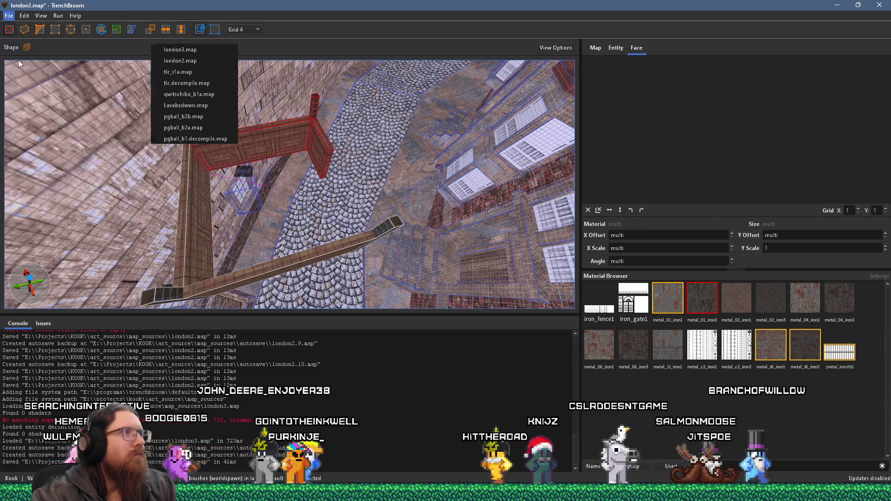
# Look down into the grated shaft and select the ElevatorAxisAligned box.
pyautogui.scroll(5, 239, 135)
pyautogui.moveTo(261, 120)
pyautogui.mouseDown()
pyautogui.moveTo(260, 130)
pyautogui.moveTo(243, 98)
pyautogui.moveTo(277, 207)
pyautogui.moveTo(361, 197)
pyautogui.moveTo(321, 180)
pyautogui.moveTo(299, 205)
pyautogui.moveTo(338, 185)
pyautogui.moveTo(388, 191)
pyautogui.moveTo(352, 177)
pyautogui.moveTo(320, 119)
pyautogui.moveTo(349, 142)
pyautogui.moveTo(339, 144)
pyautogui.moveTo(366, 191)
pyautogui.mouseUp()
pyautogui.click(355, 198)
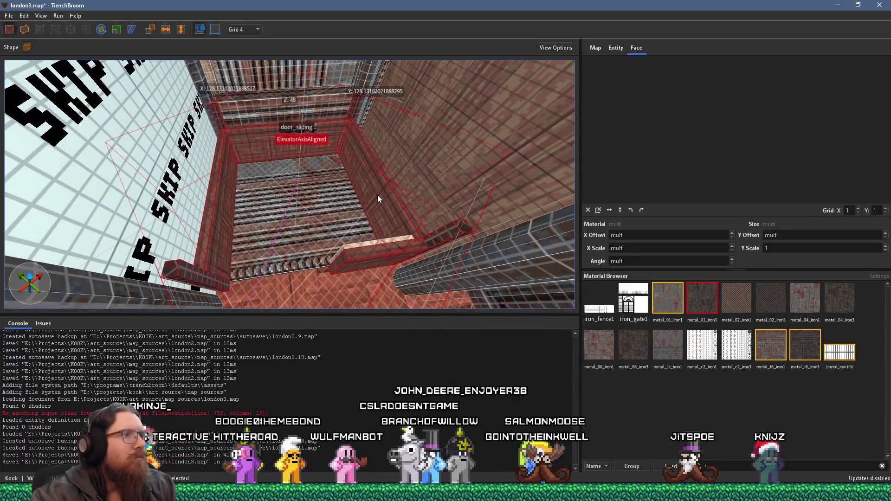
# Set the grid to 1 unit and view the shaft's corner ledge from another angle.
pyautogui.moveTo(366, 184)
pyautogui.mouseDown()
pyautogui.moveTo(316, 221)
pyautogui.moveTo(393, 218)
pyautogui.mouseUp()
pyautogui.click(251, 29)
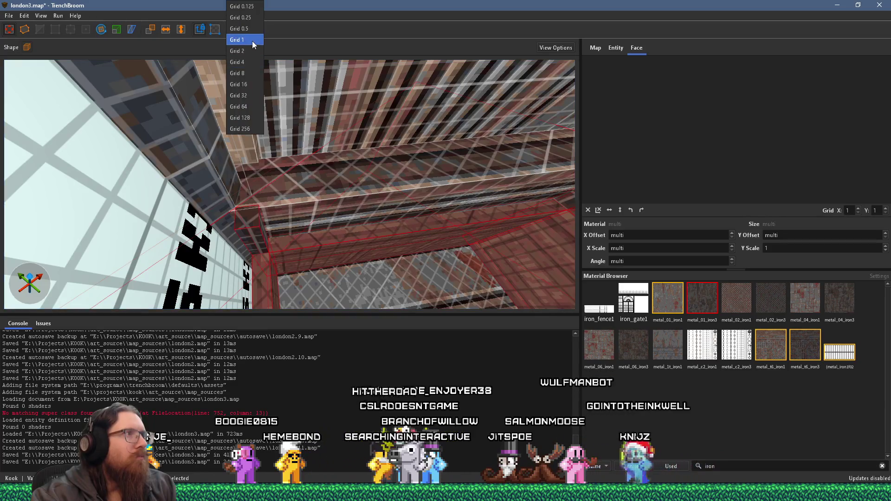
pyautogui.click(251, 45)
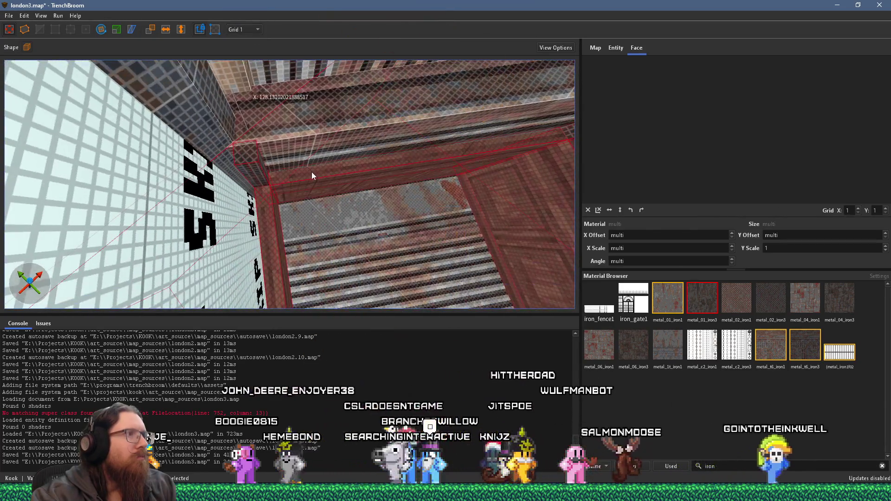
pyautogui.moveTo(368, 182)
pyautogui.mouseDown()
pyautogui.moveTo(299, 188)
pyautogui.moveTo(290, 199)
pyautogui.moveTo(327, 186)
pyautogui.moveTo(318, 179)
pyautogui.moveTo(347, 188)
pyautogui.moveTo(285, 161)
pyautogui.moveTo(297, 187)
pyautogui.moveTo(234, 163)
pyautogui.moveTo(321, 177)
pyautogui.moveTo(312, 155)
pyautogui.moveTo(311, 128)
pyautogui.moveTo(322, 128)
pyautogui.moveTo(318, 104)
pyautogui.moveTo(326, 135)
pyautogui.moveTo(304, 87)
pyautogui.moveTo(318, 98)
pyautogui.mouseUp()
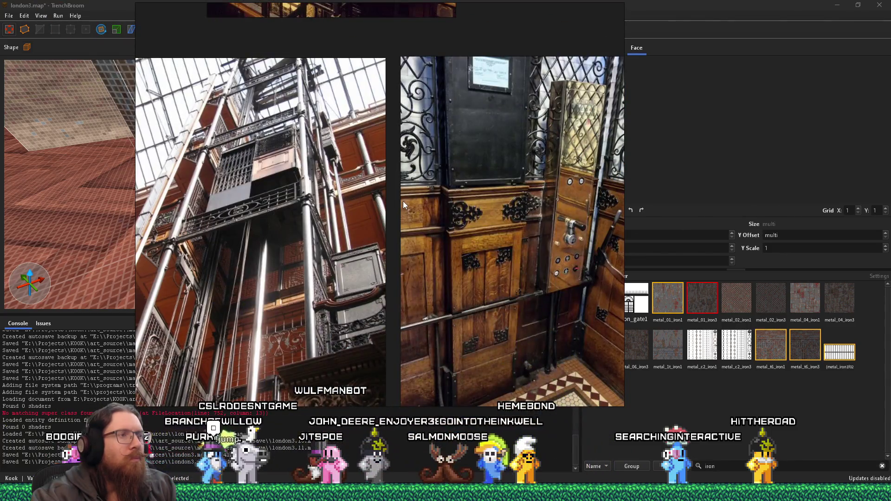
# Zoom in and out on the wood-panelled elevator reference photo.
pyautogui.scroll(-2, 530, 275)
pyautogui.scroll(4, 265, 137)
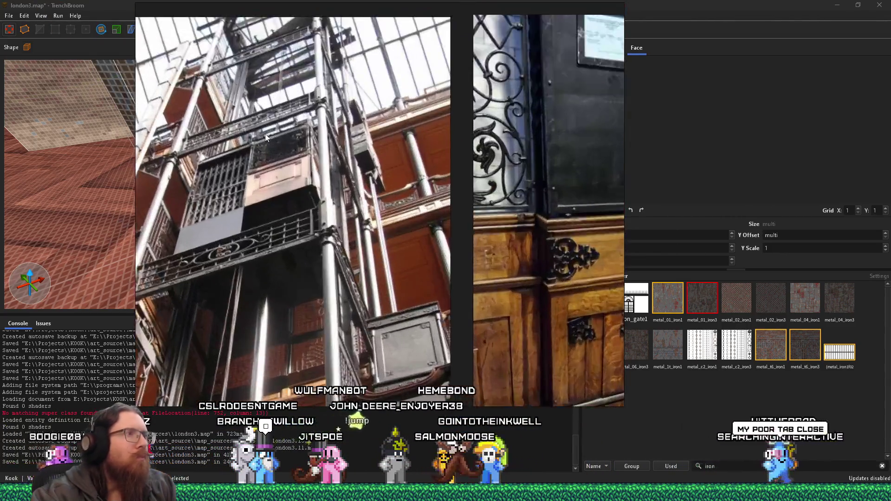
pyautogui.scroll(2, 315, 222)
pyautogui.scroll(-4, 316, 222)
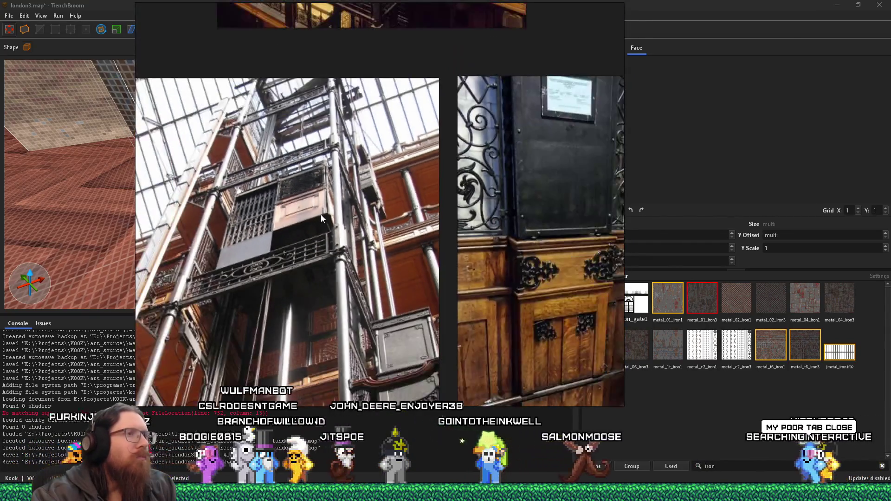
# Deselect the faces in TrenchBroom, revisit the reference photos, then return to the map.
pyautogui.hotkey('alt', 'Tab')
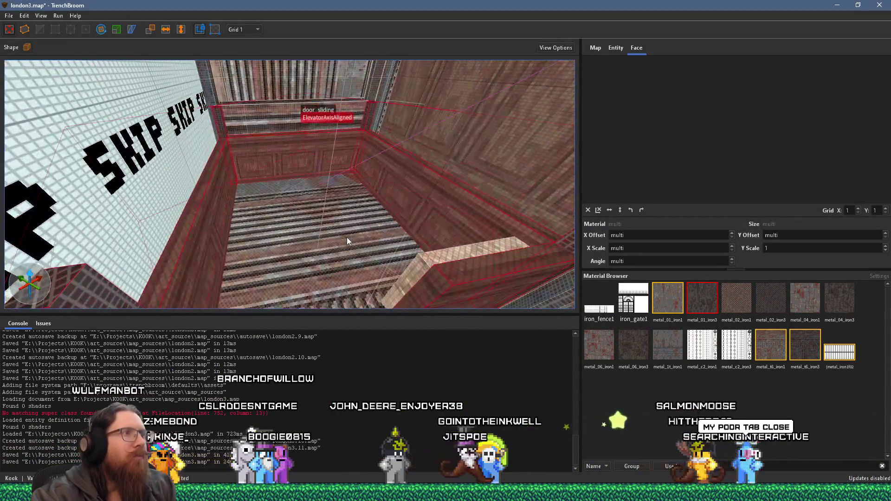
pyautogui.press('Escape')
pyautogui.hotkey('alt', 'Tab')
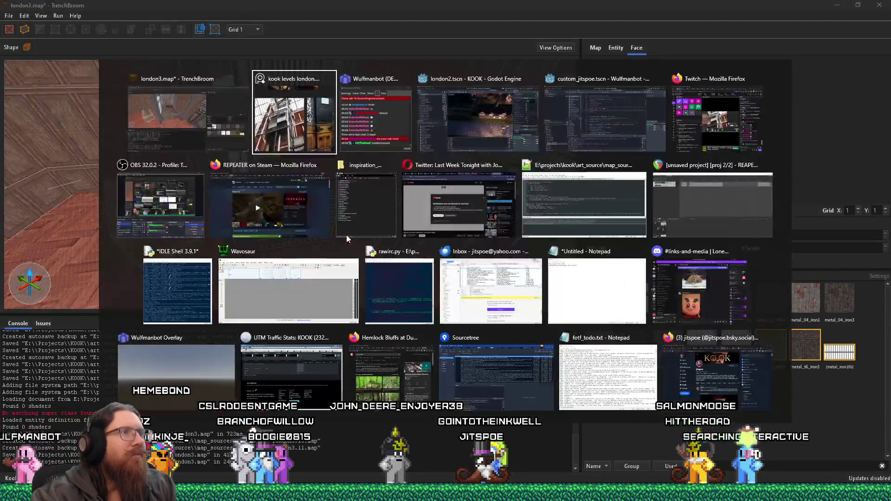
pyautogui.hotkey('alt', 'Tab')
pyautogui.press('Tab')
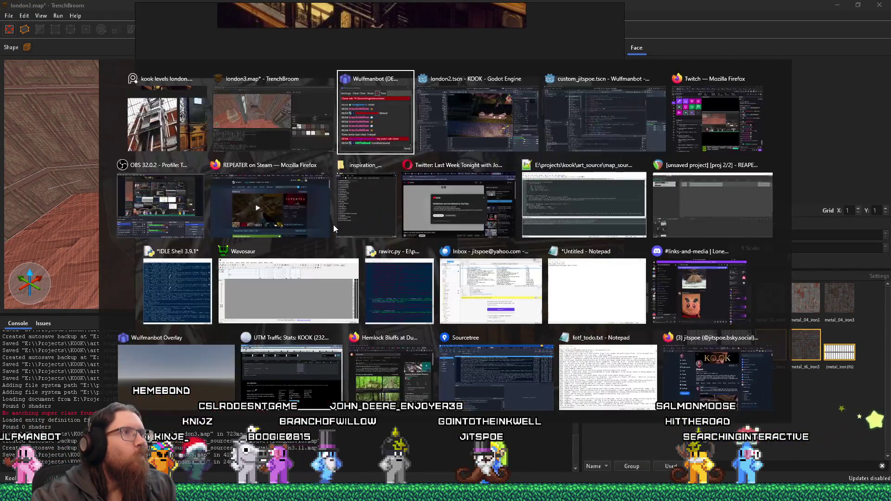
pyautogui.hotkey('shift', 'Tab')
pyautogui.hotkey('shift', 'Tab')
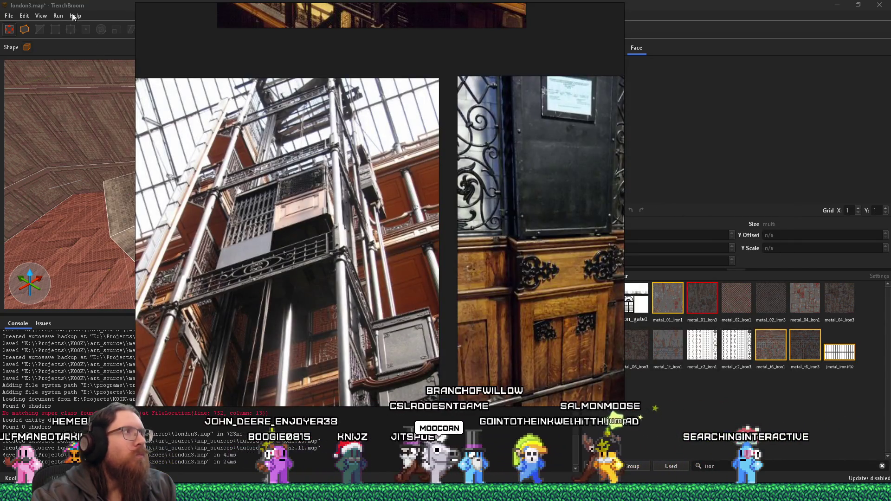
pyautogui.hotkey('alt', 'Tab')
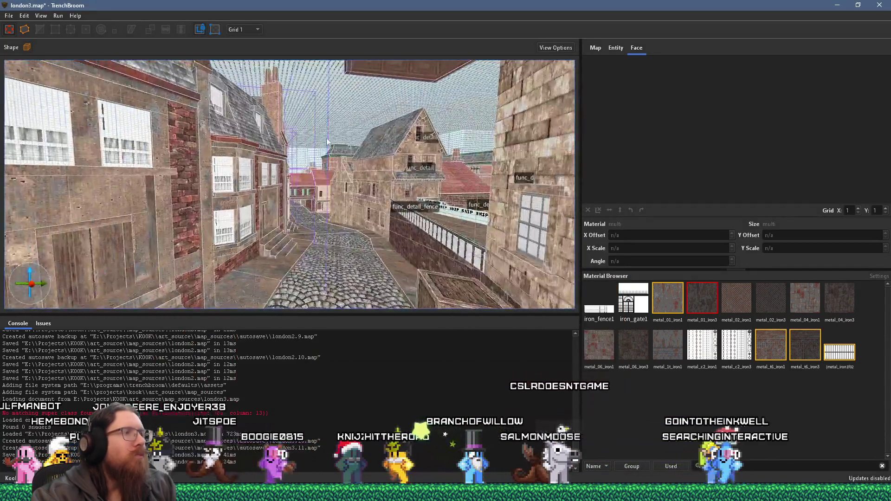
# Select the iron beam brush above the street and look up at its frame.
pyautogui.moveTo(327, 142)
pyautogui.mouseDown()
pyautogui.moveTo(353, 185)
pyautogui.moveTo(383, 172)
pyautogui.moveTo(352, 203)
pyautogui.moveTo(402, 162)
pyautogui.moveTo(352, 117)
pyautogui.moveTo(357, 135)
pyautogui.mouseUp()
pyautogui.click(401, 162)
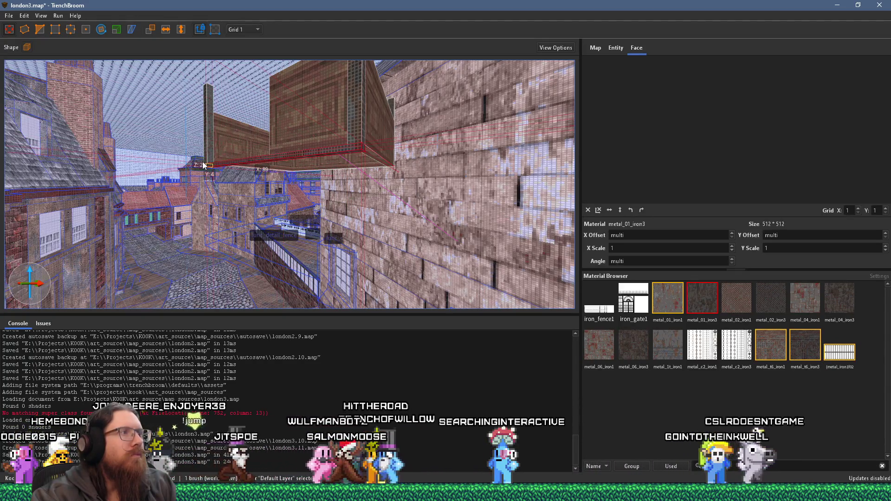
pyautogui.moveTo(222, 169)
pyautogui.mouseDown()
pyautogui.moveTo(231, 122)
pyautogui.moveTo(333, 170)
pyautogui.moveTo(336, 155)
pyautogui.moveTo(288, 163)
pyautogui.moveTo(219, 147)
pyautogui.moveTo(279, 184)
pyautogui.moveTo(220, 174)
pyautogui.moveTo(261, 200)
pyautogui.moveTo(343, 178)
pyautogui.moveTo(369, 156)
pyautogui.mouseUp()
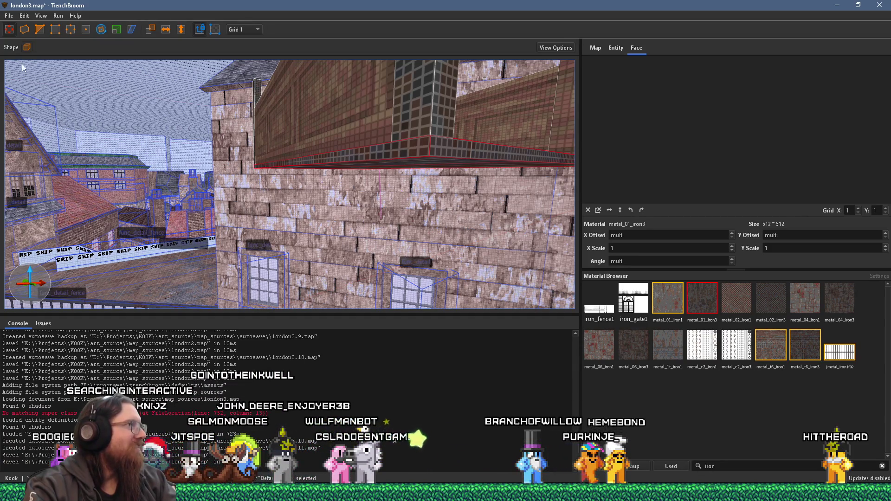
# Save london3.map with File > Save Document.
pyautogui.click(9, 16)
pyautogui.click(35, 62)
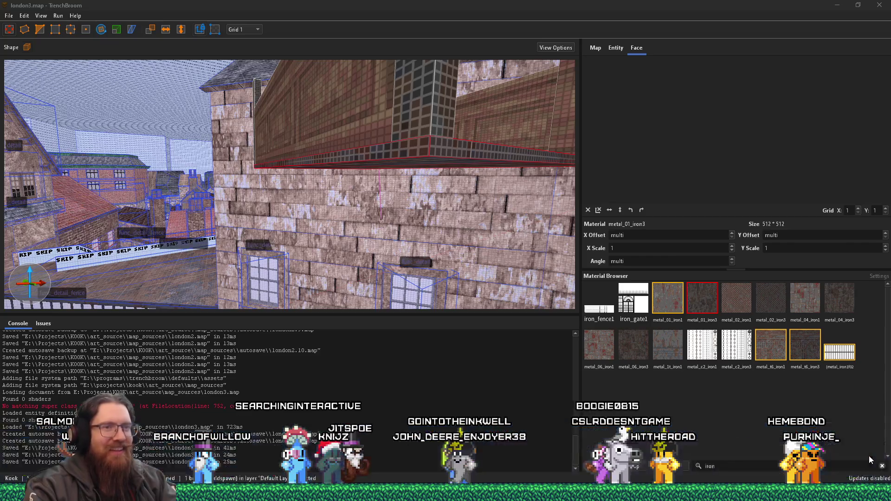
pyautogui.hotkey('alt', 'Tab')
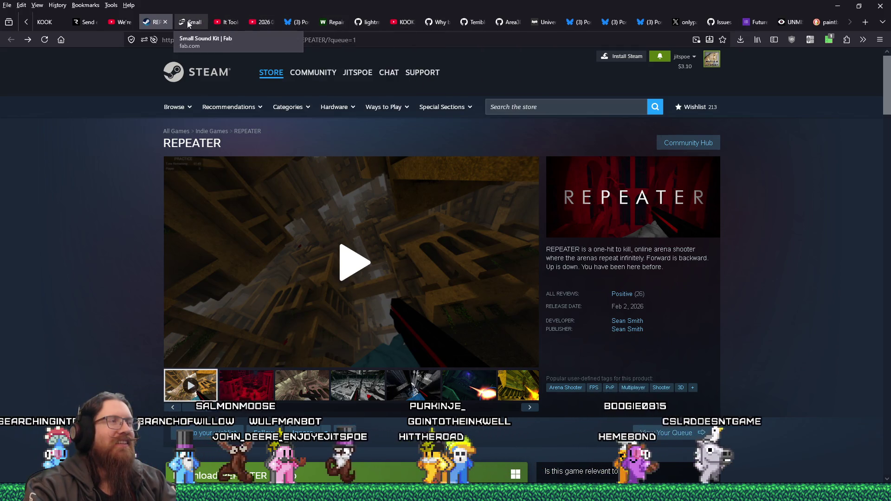
# Reopen the closed REPEATER store tab and request the REPEATER Demo download.
pyautogui.click(856, 19)
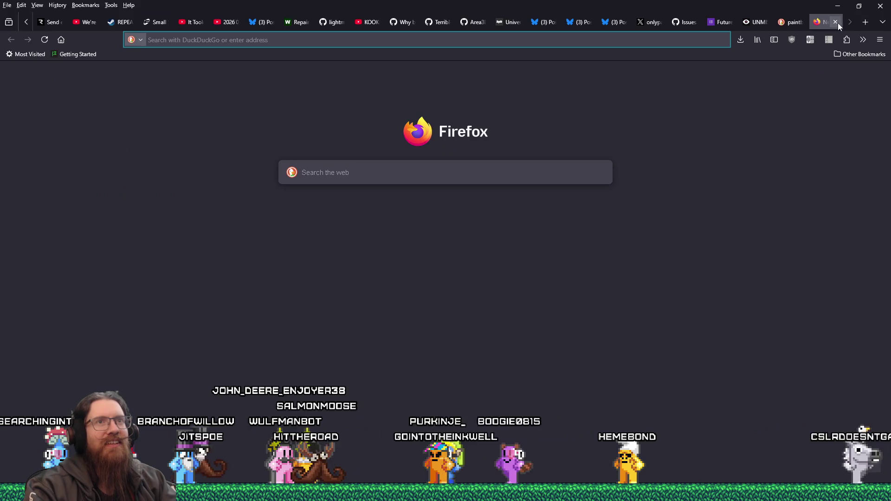
pyautogui.click(837, 24)
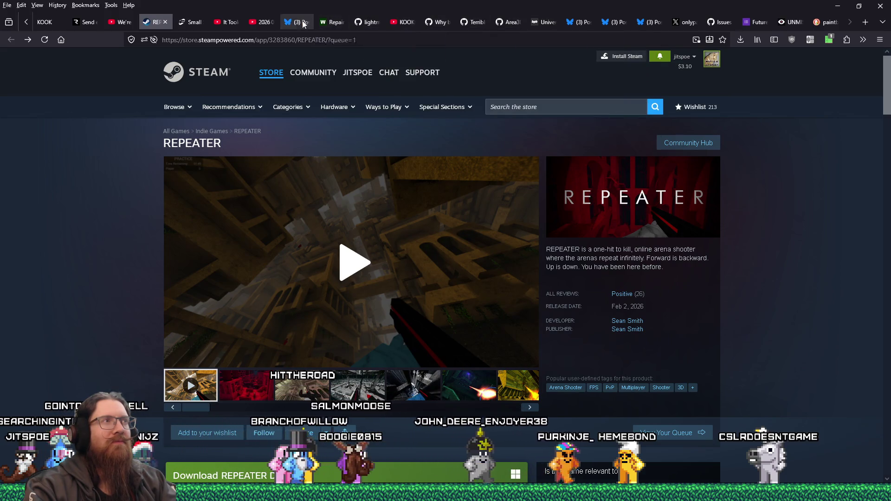
pyautogui.click(165, 22)
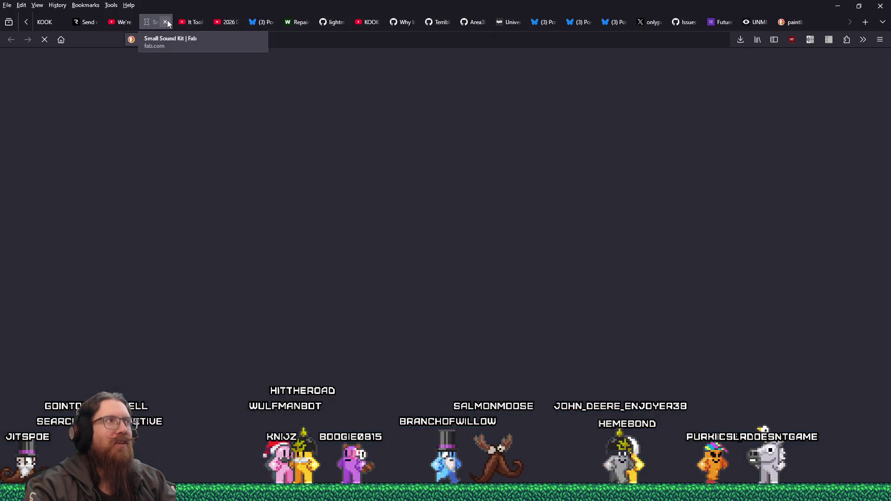
pyautogui.rightClick(151, 21)
pyautogui.click(195, 255)
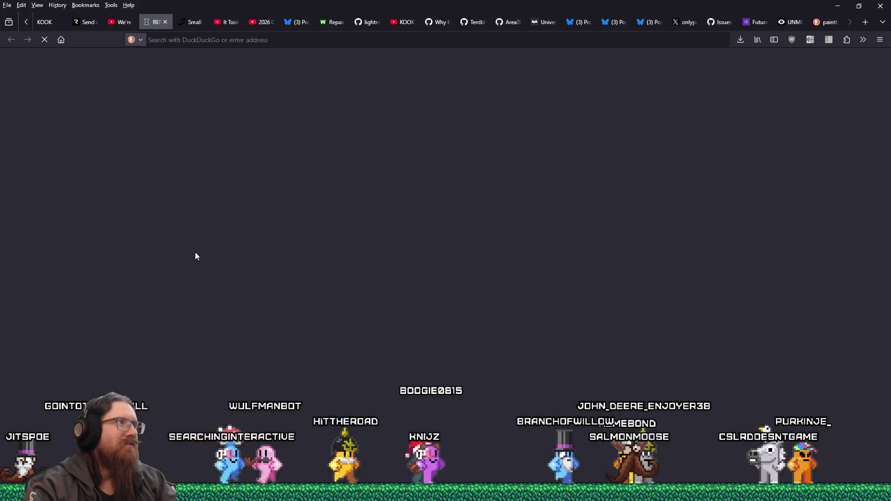
pyautogui.scroll(15, 540, 225)
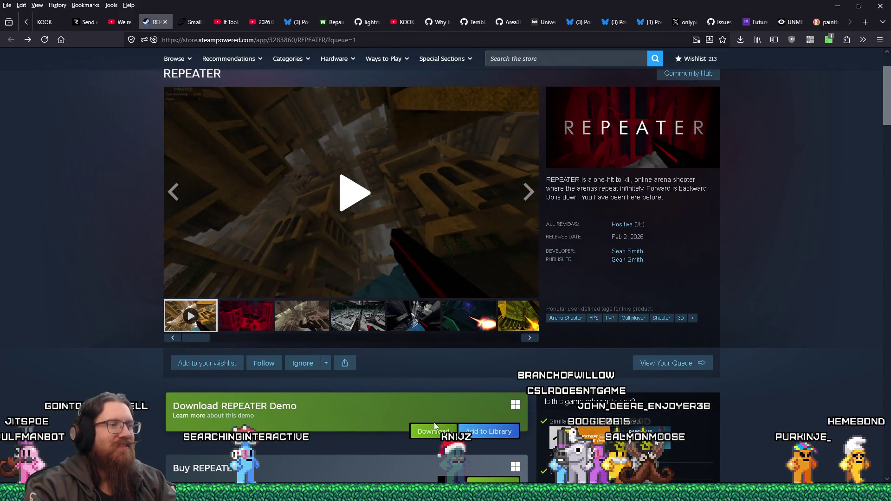
pyautogui.click(433, 431)
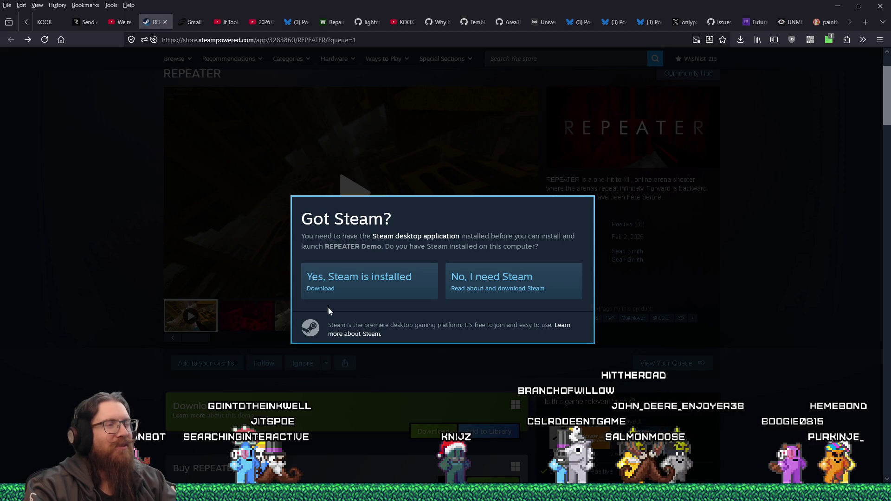
# Confirm Steam is installed and install the REPEATER Demo to the G-7TB (G:) drive.
pyautogui.click(371, 282)
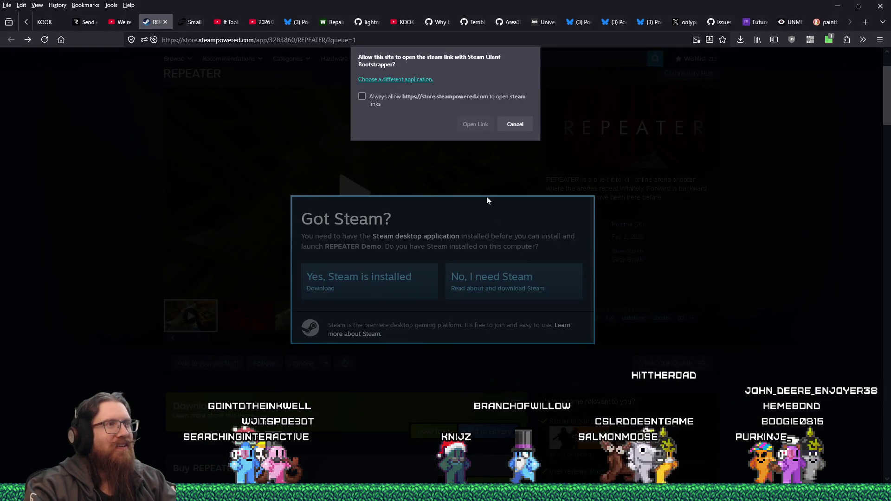
pyautogui.click(475, 124)
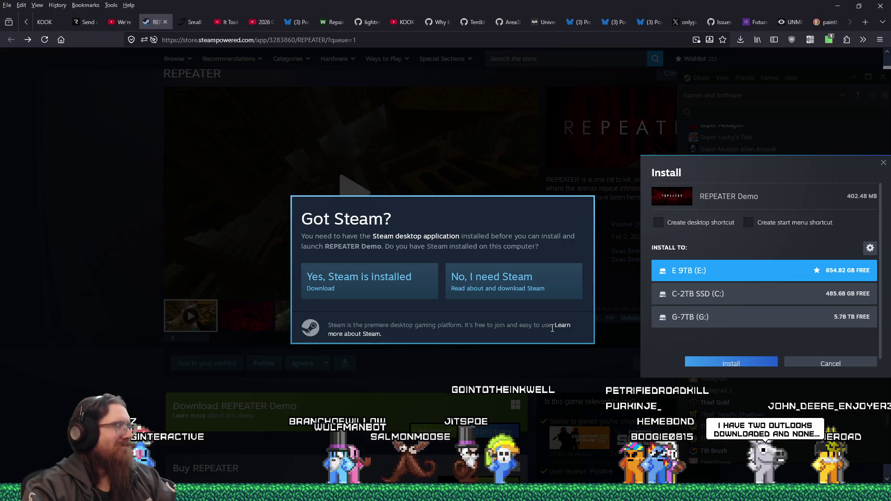
pyautogui.click(807, 319)
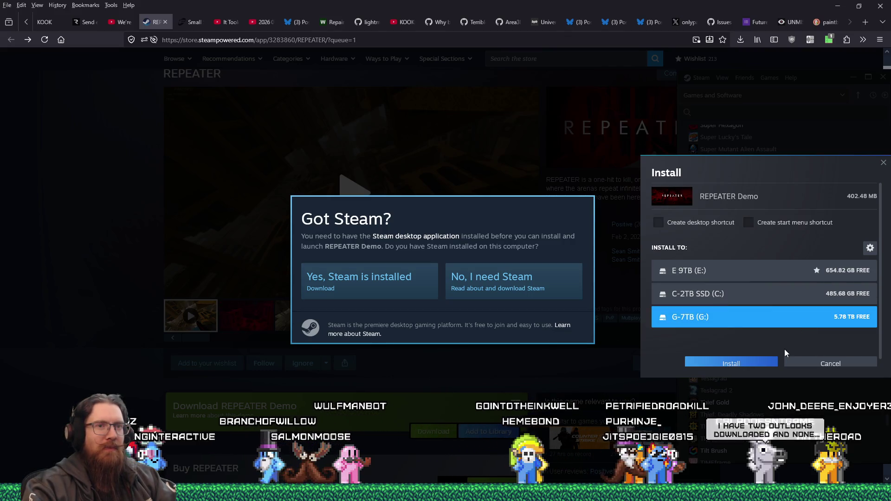
pyautogui.click(762, 361)
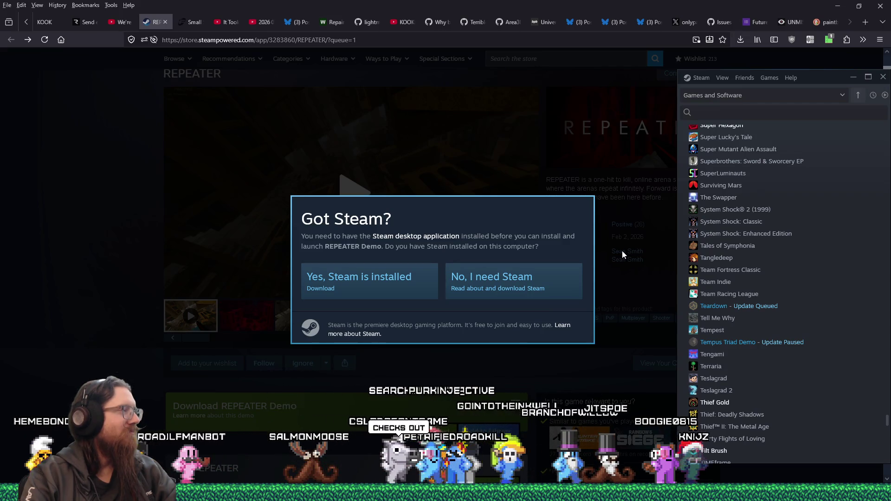
# Close the REPEATER store tab and return to TrenchBroom's london3.map.
pyautogui.click(565, 207)
pyautogui.hotkey('ctrl', 'w')
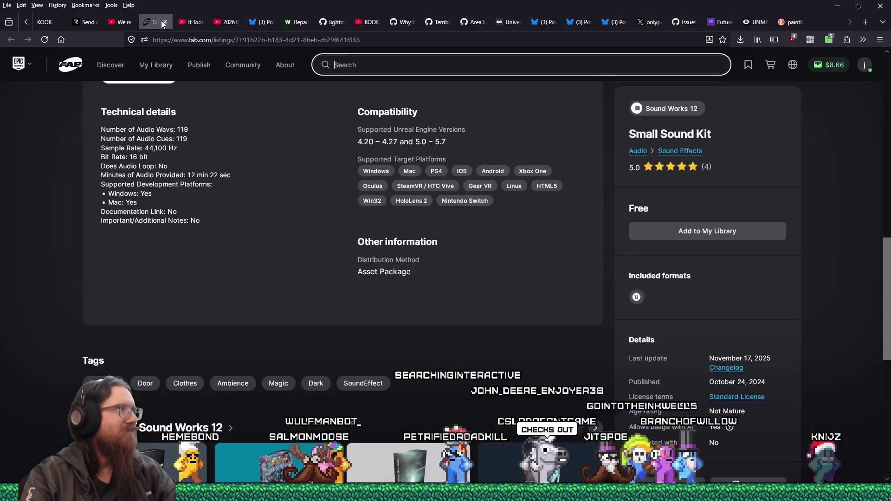
pyautogui.hotkey('alt', 'Tab')
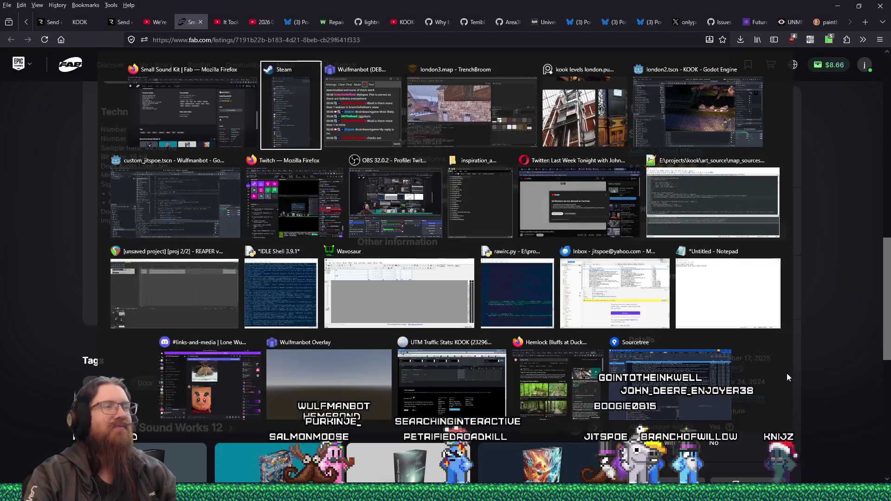
pyautogui.press('Tab')
pyautogui.press('Tab')
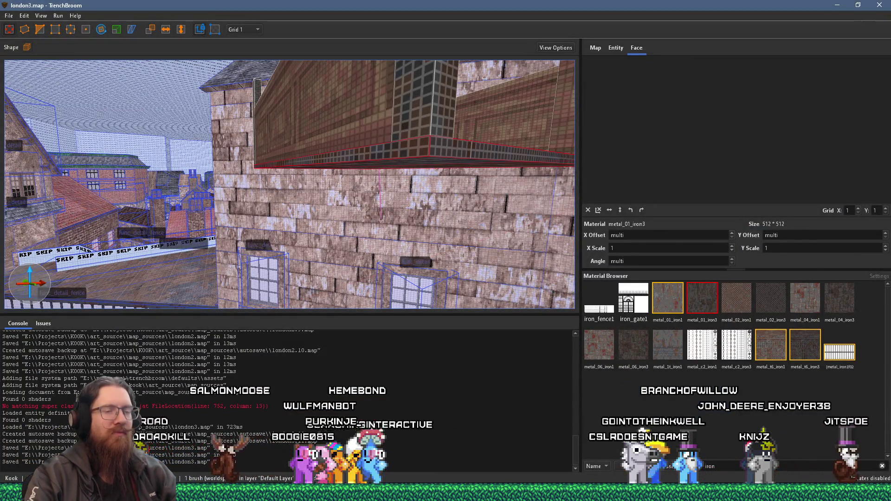
# Search the Steam library for 'repeate' and launch REPEATER Demo.
pyautogui.hotkey('alt', 'Tab')
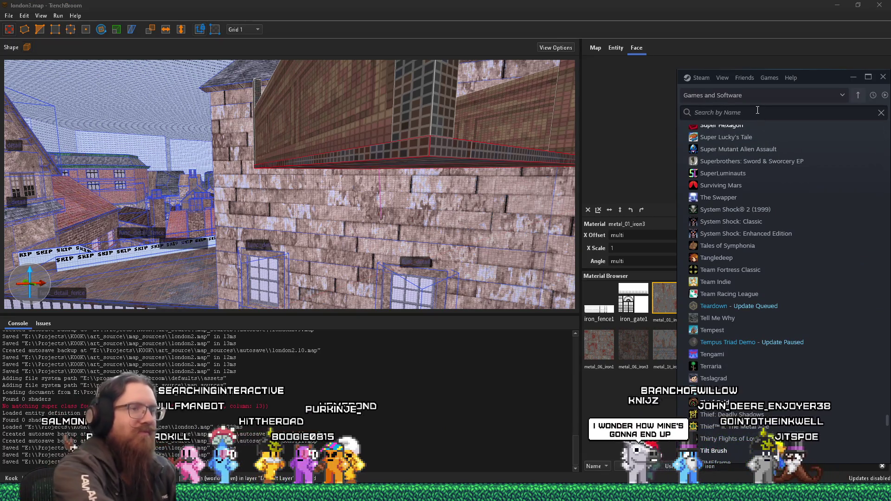
pyautogui.write('repeate')
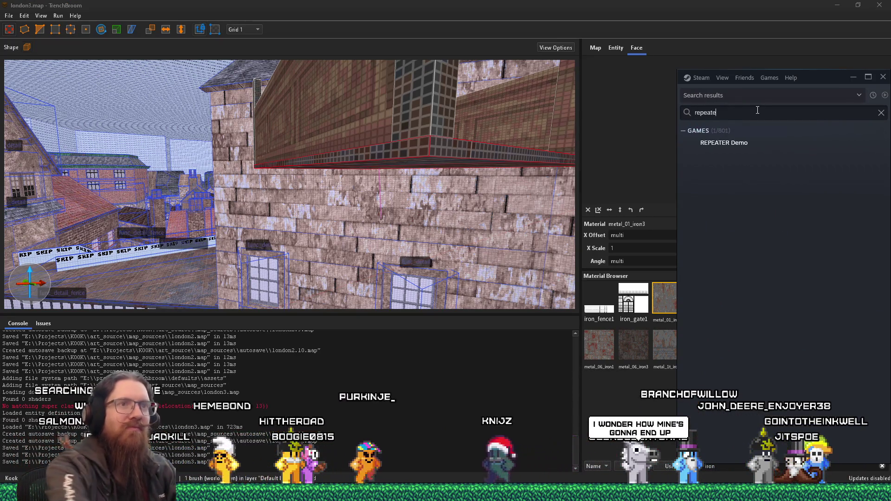
pyautogui.doubleClick(716, 147)
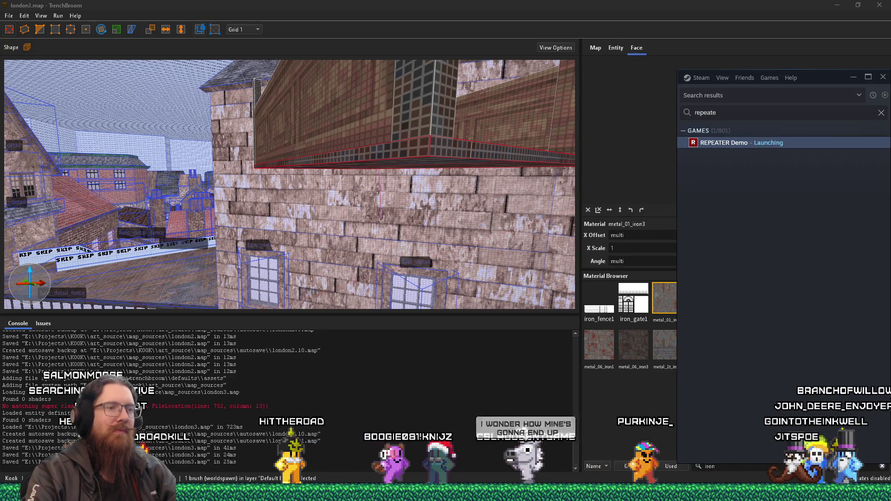
pyautogui.moveTo(634, 493)
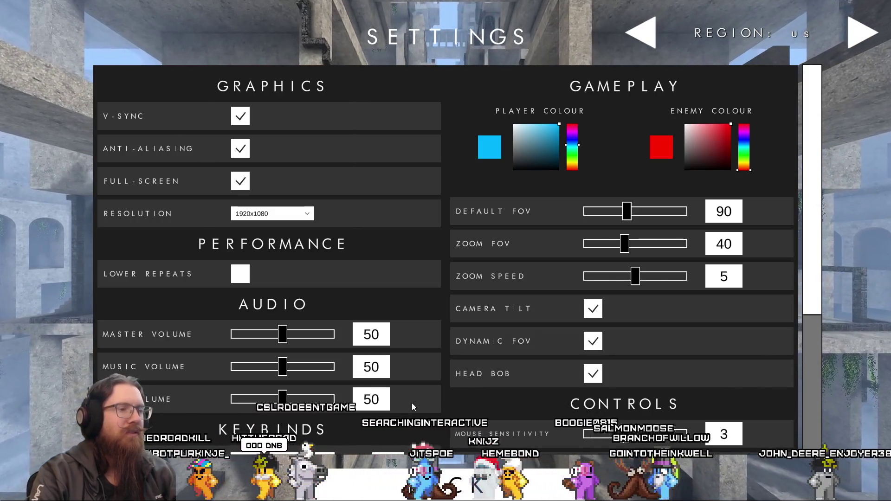
# In Keybinds, rebind the four Move directions to O, A, J and E.
pyautogui.scroll(-5, 294, 432)
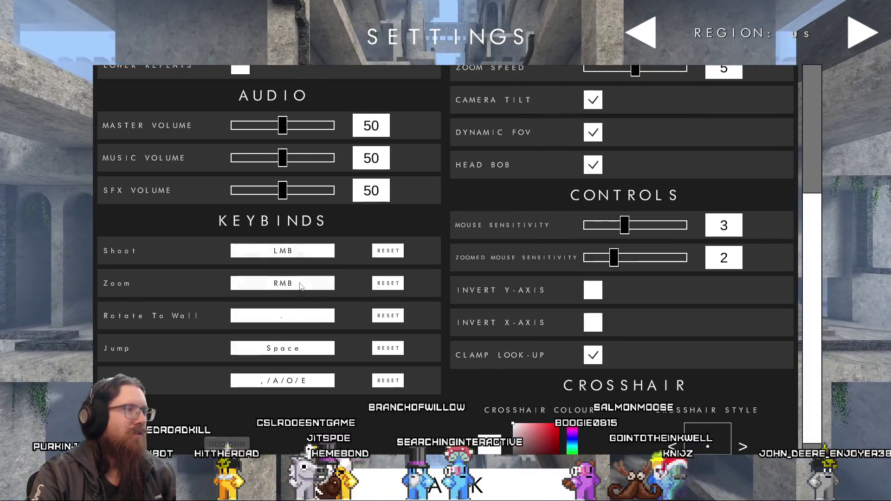
pyautogui.scroll(-1, 293, 309)
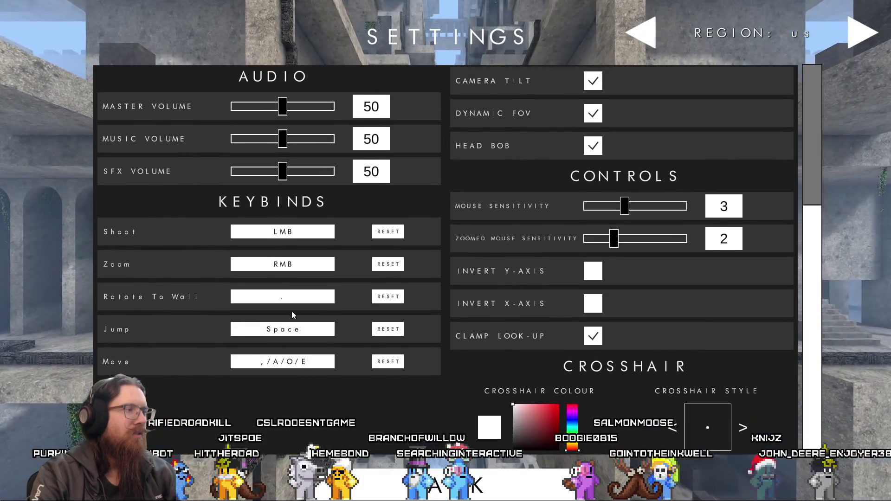
pyautogui.click(304, 362)
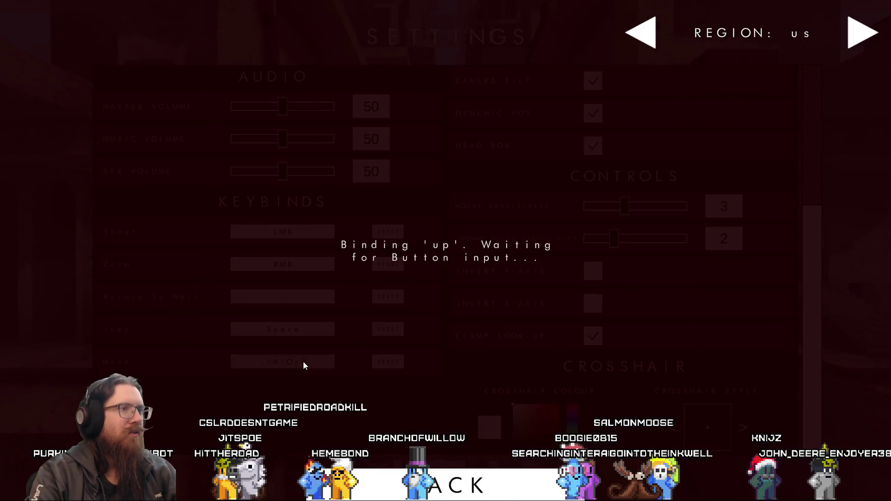
pyautogui.press('w')
pyautogui.press('a')
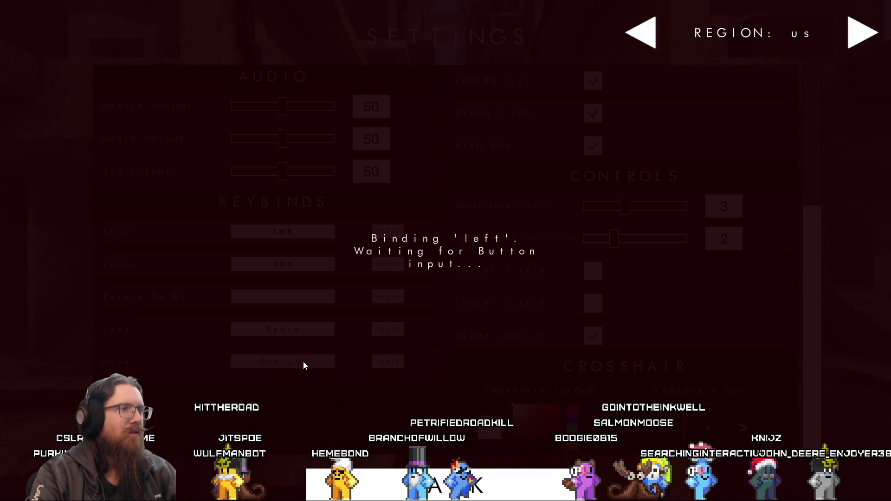
pyautogui.press('j')
pyautogui.press('f')
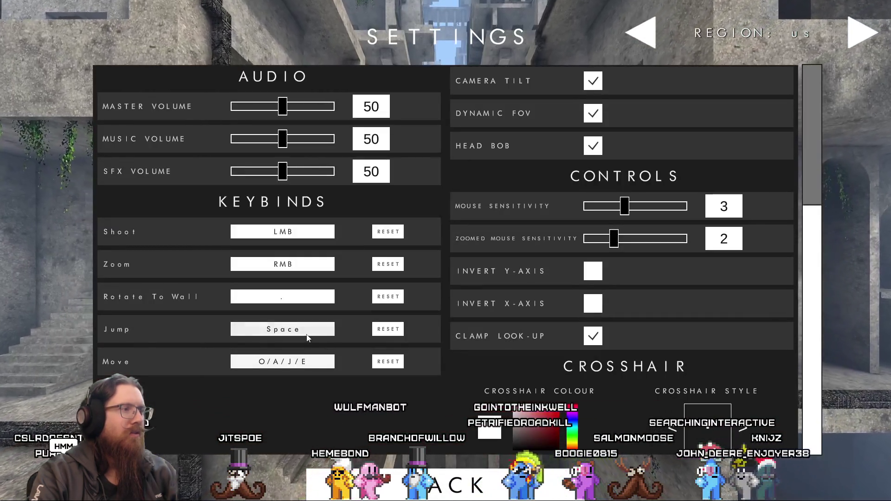
# Bind Jump to U and go back to the main menu.
pyautogui.click(306, 335)
pyautogui.press('u')
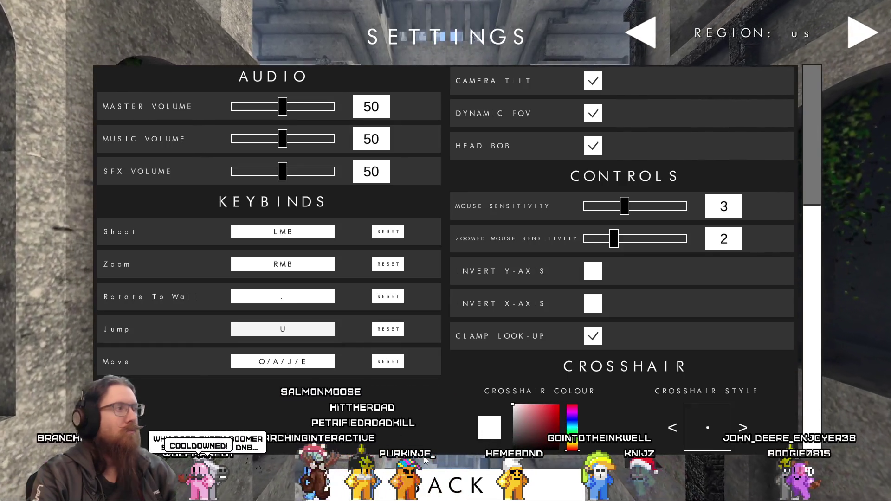
pyautogui.click(463, 491)
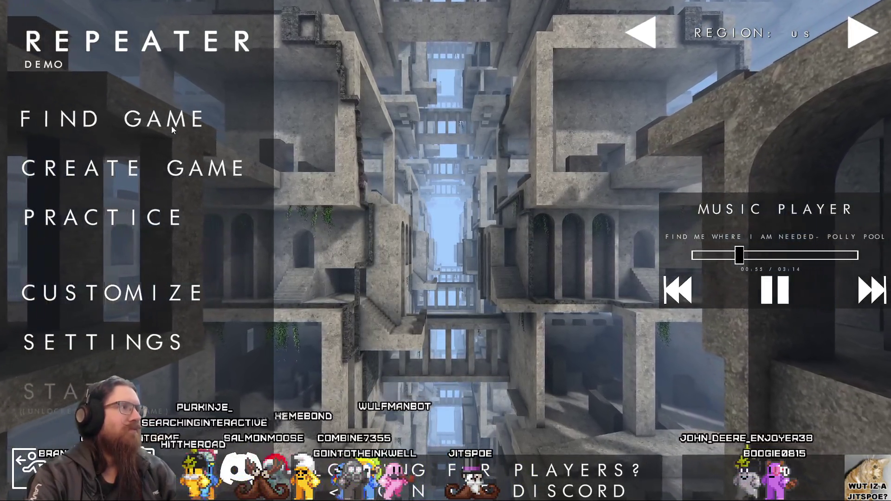
# Host a 3-minute, 6-player Deathmatch (Railgun Only) game and start it from Map Vote.
pyautogui.click(171, 124)
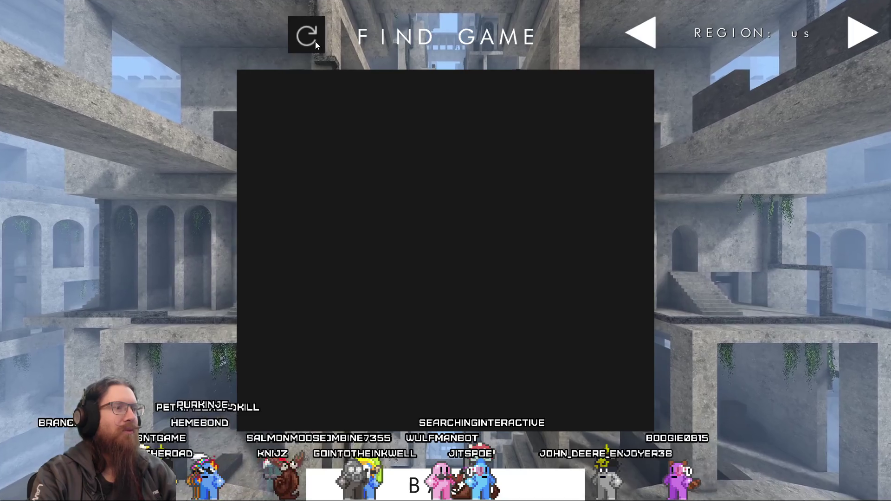
pyautogui.press('Escape')
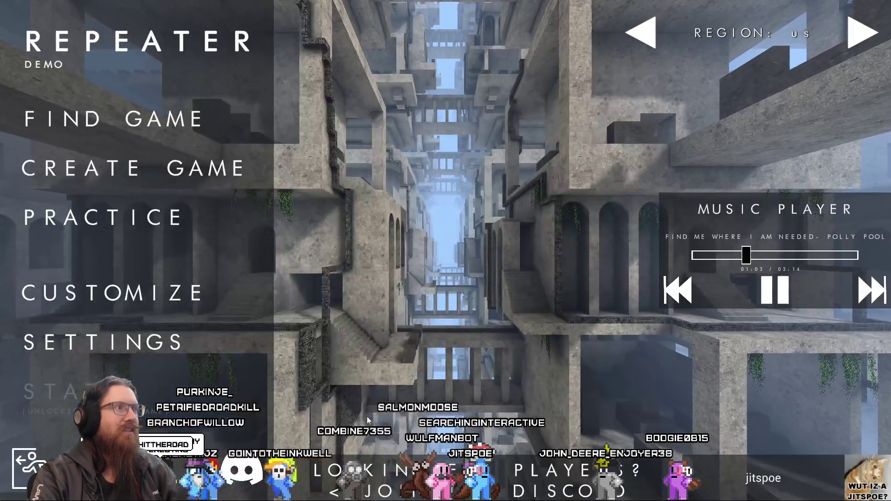
pyautogui.click(206, 173)
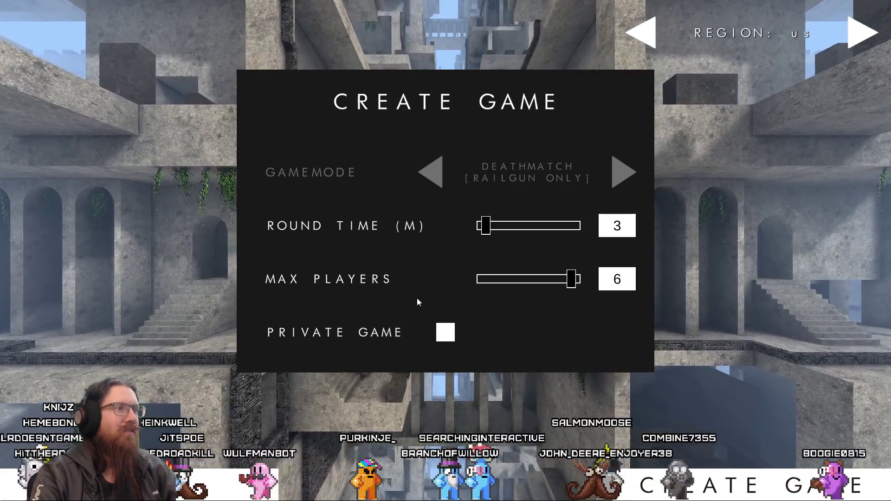
pyautogui.click(668, 487)
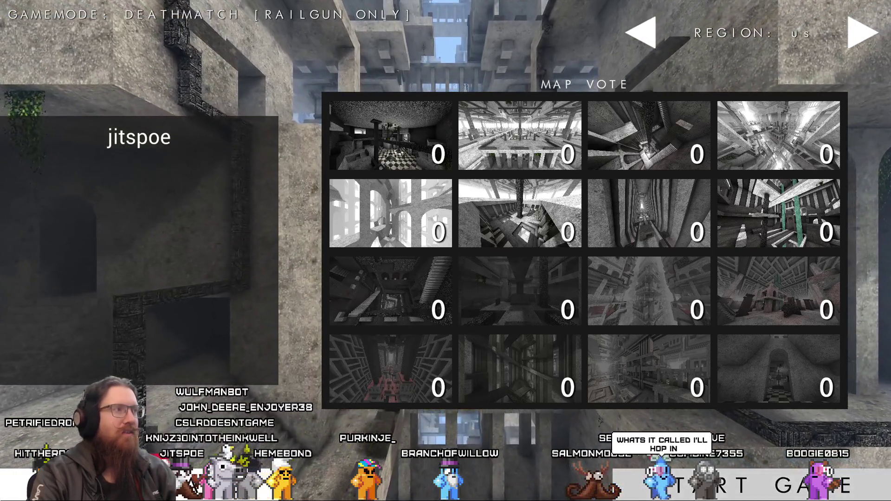
pyautogui.click(696, 485)
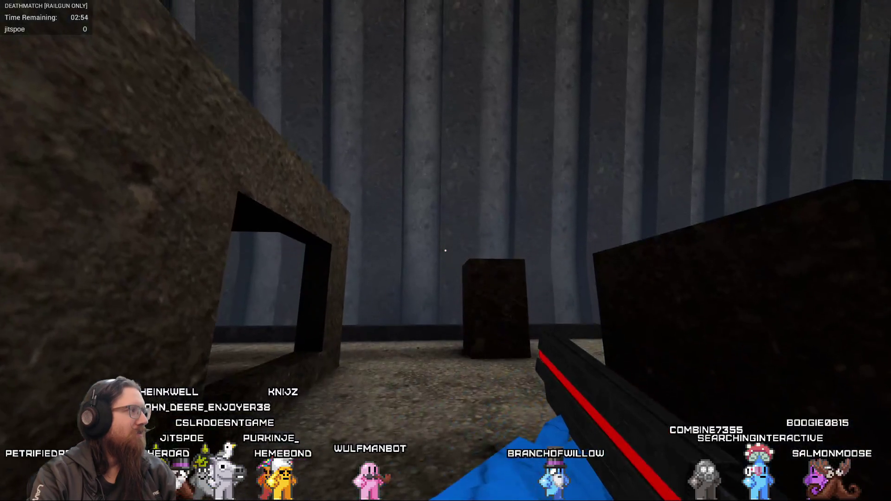
# Walk past the central pillar and down the long walkway toward the lit shaft.
pyautogui.press('w')
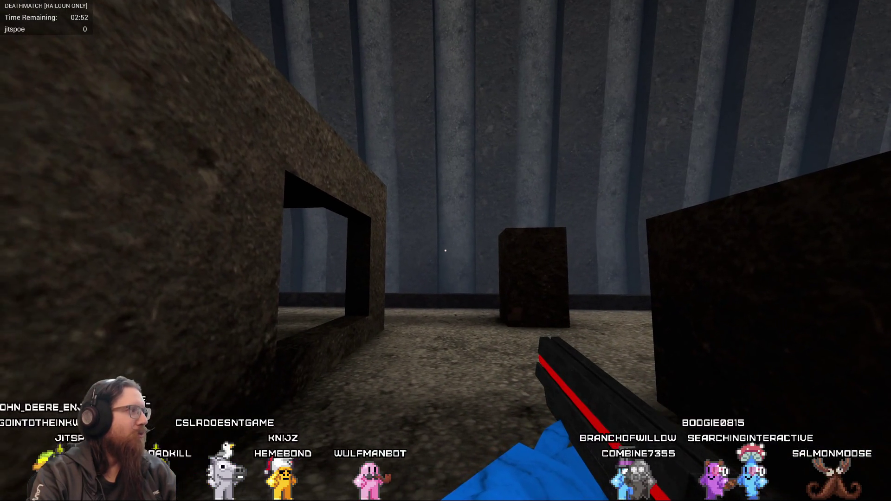
pyautogui.press('w')
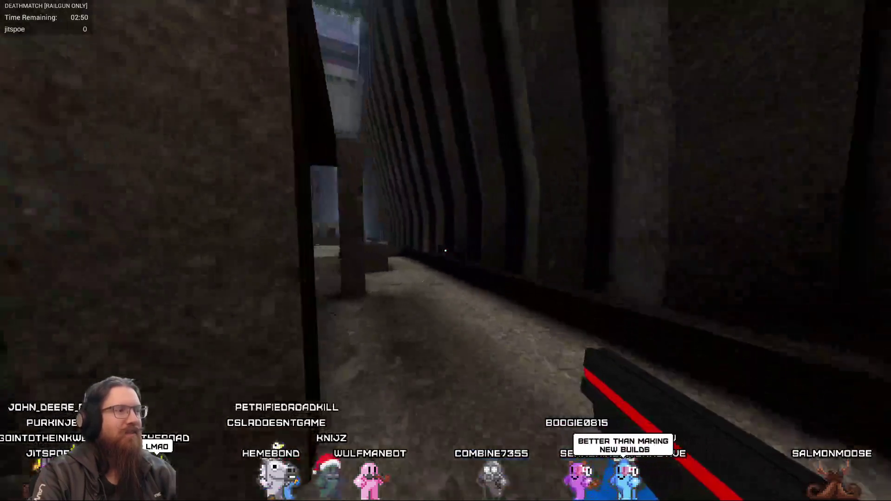
pyautogui.press('w')
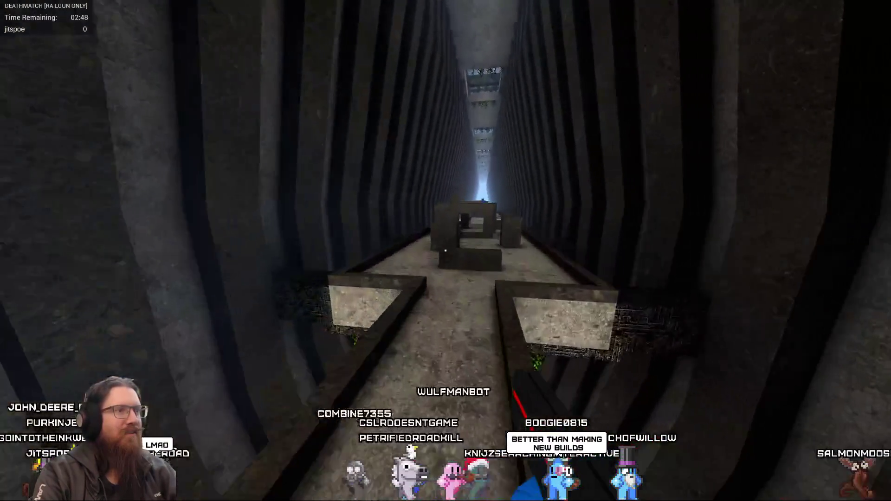
pyautogui.press('w')
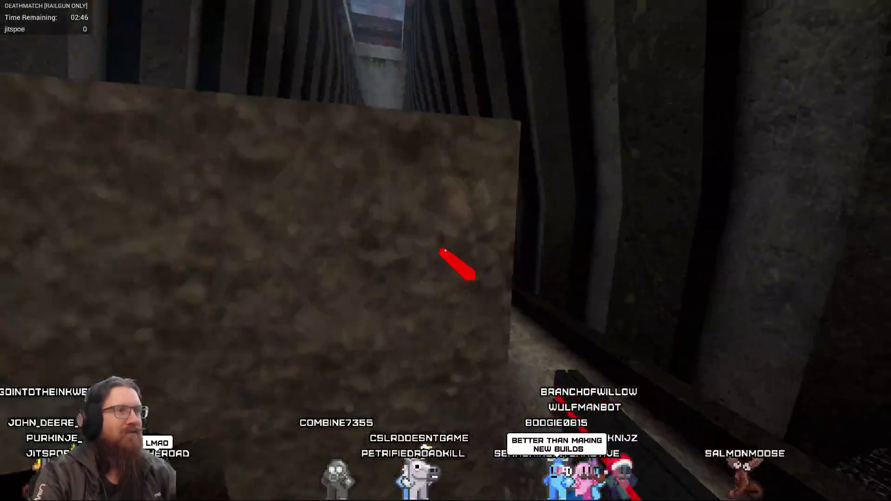
pyautogui.press('w')
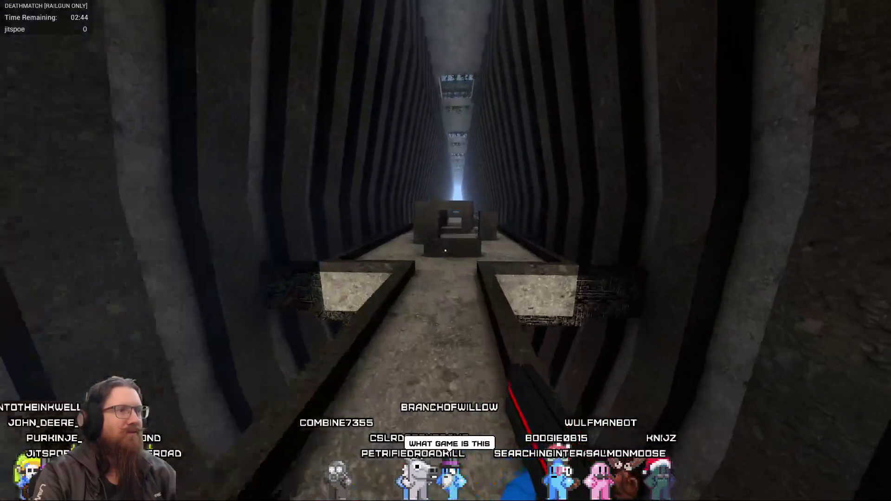